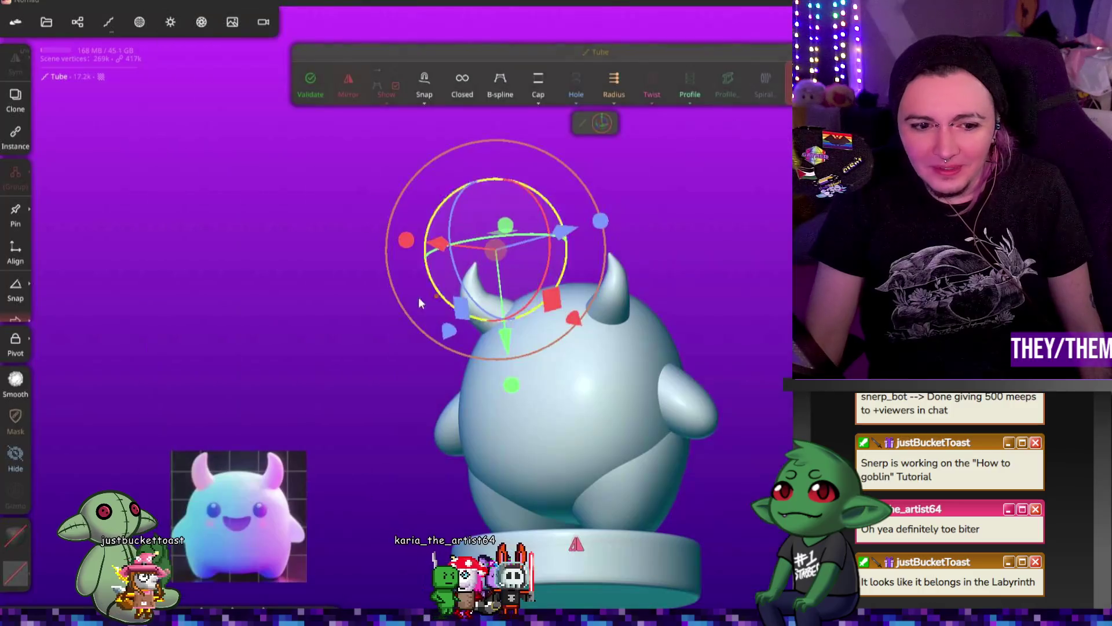
- Validate the tube on the horned creature into a solid mesh, then orbit to face the front
drag(766, 436, 521, 302)
click(321, 84)
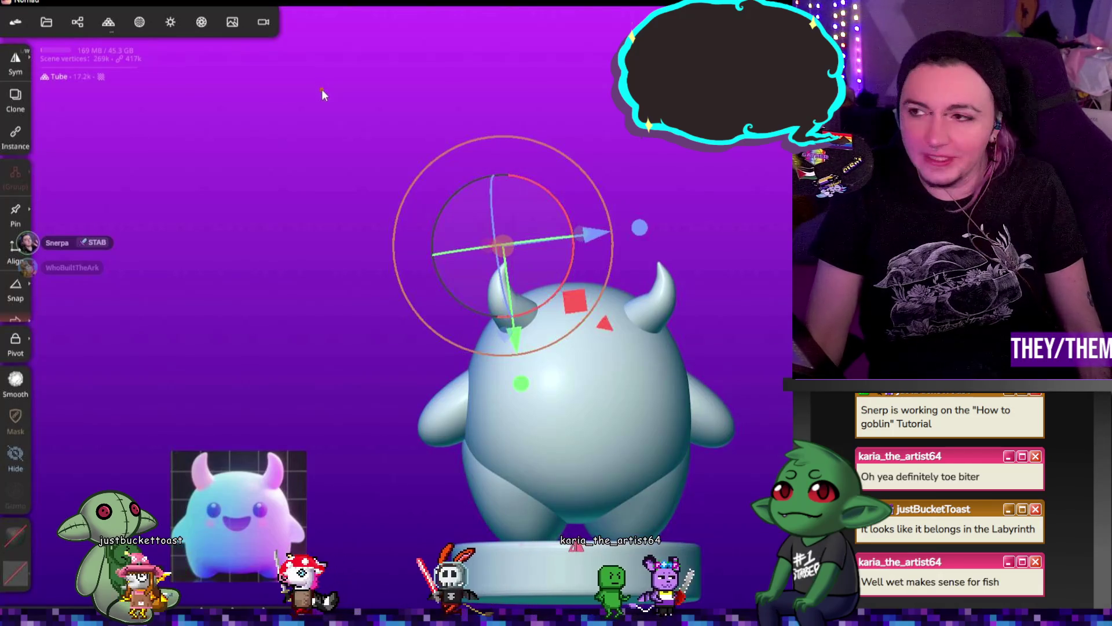
mouse_move(561, 370)
mouse_down()
mouse_move(577, 425)
mouse_move(710, 377)
mouse_up()
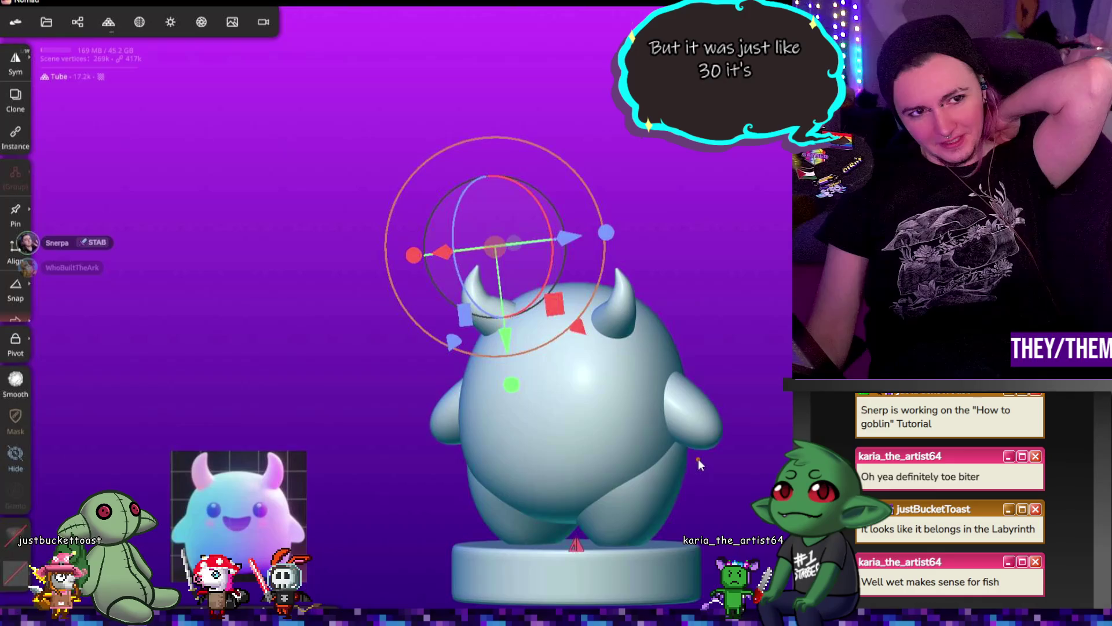
drag(680, 462, 576, 426)
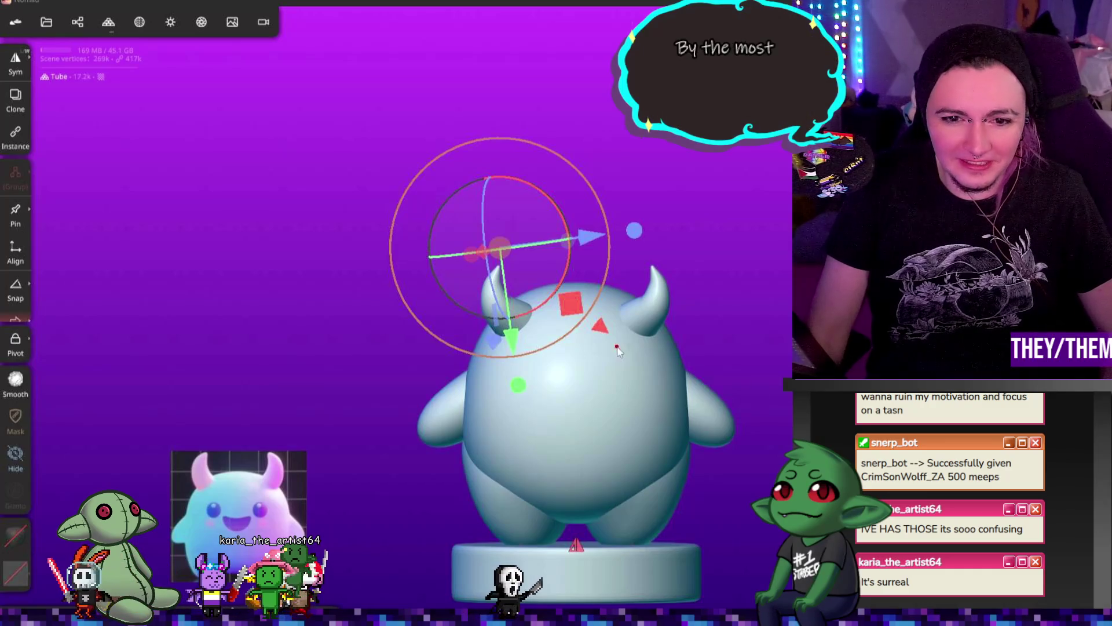
- Drop the gizmo and sculpt the left horn thinner and pointier, then orbit around to inspect it
right_drag(617, 351, 654, 376)
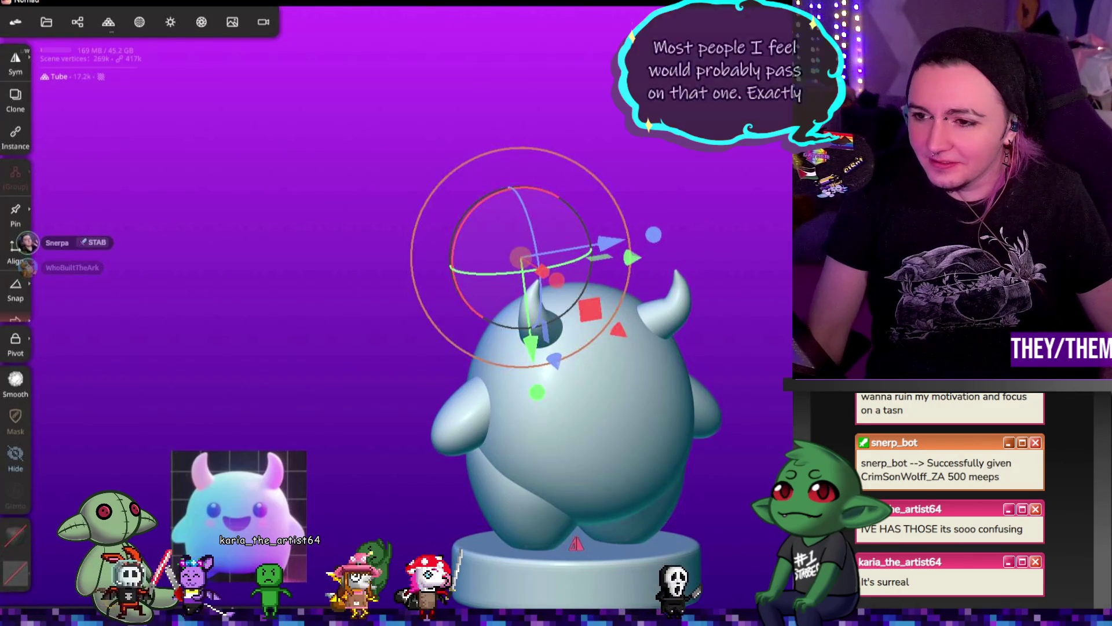
key(g)
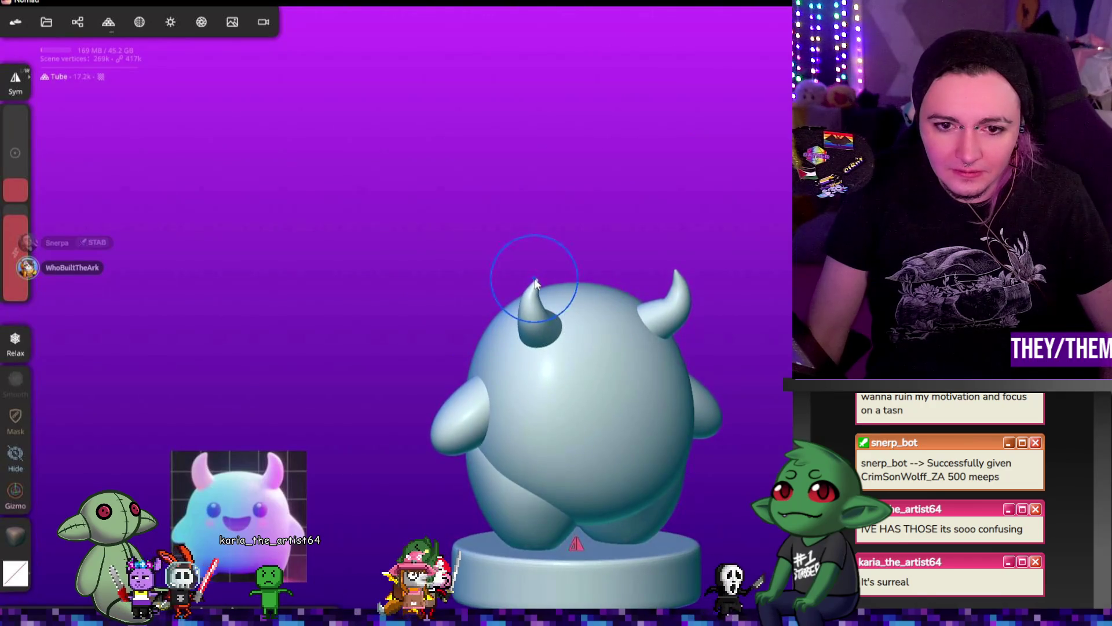
drag(529, 273, 530, 297)
mouse_move(649, 232)
mouse_down()
mouse_move(690, 239)
mouse_move(743, 287)
mouse_move(693, 282)
mouse_move(699, 251)
mouse_up()
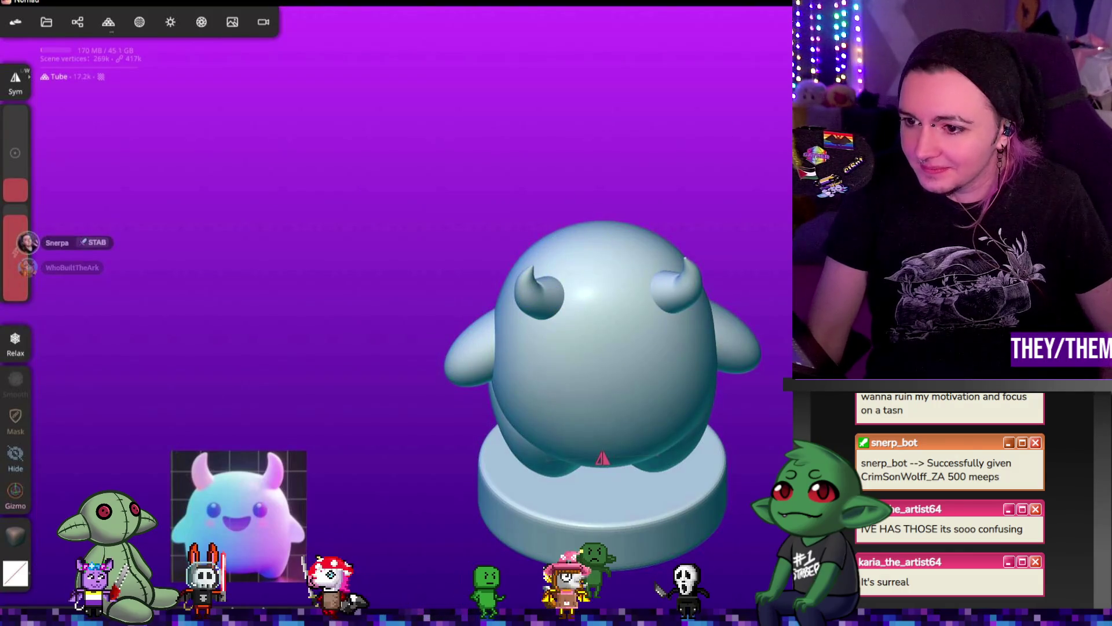
mouse_move(348, 289)
mouse_down()
mouse_move(325, 301)
mouse_move(405, 261)
mouse_up()
drag(579, 348, 753, 345)
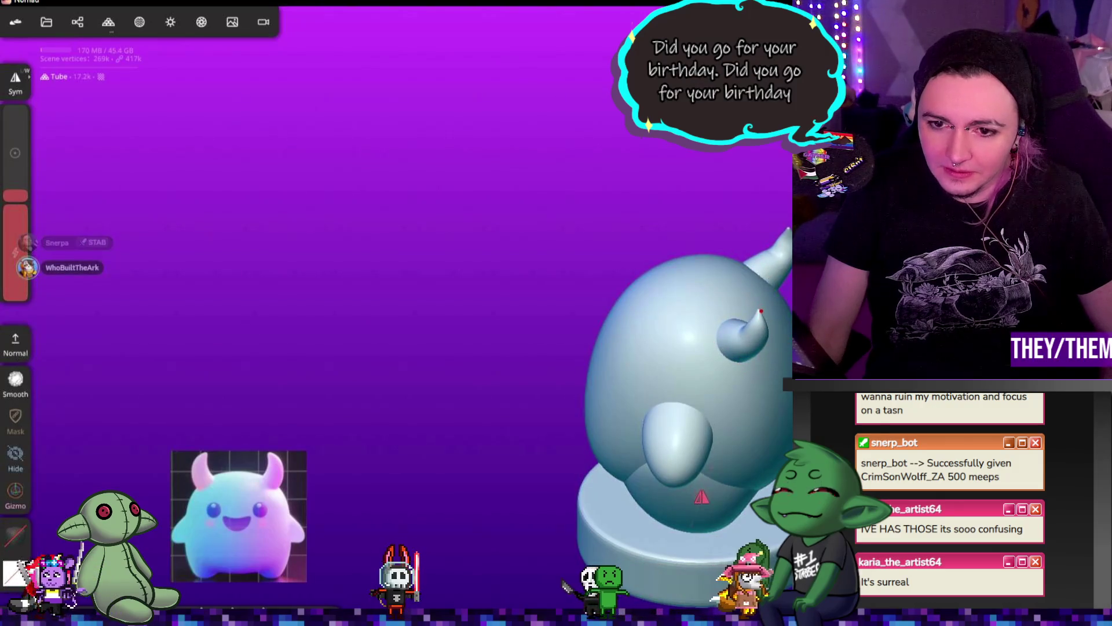
mouse_move(753, 272)
mouse_down()
mouse_move(663, 267)
mouse_move(781, 331)
mouse_up()
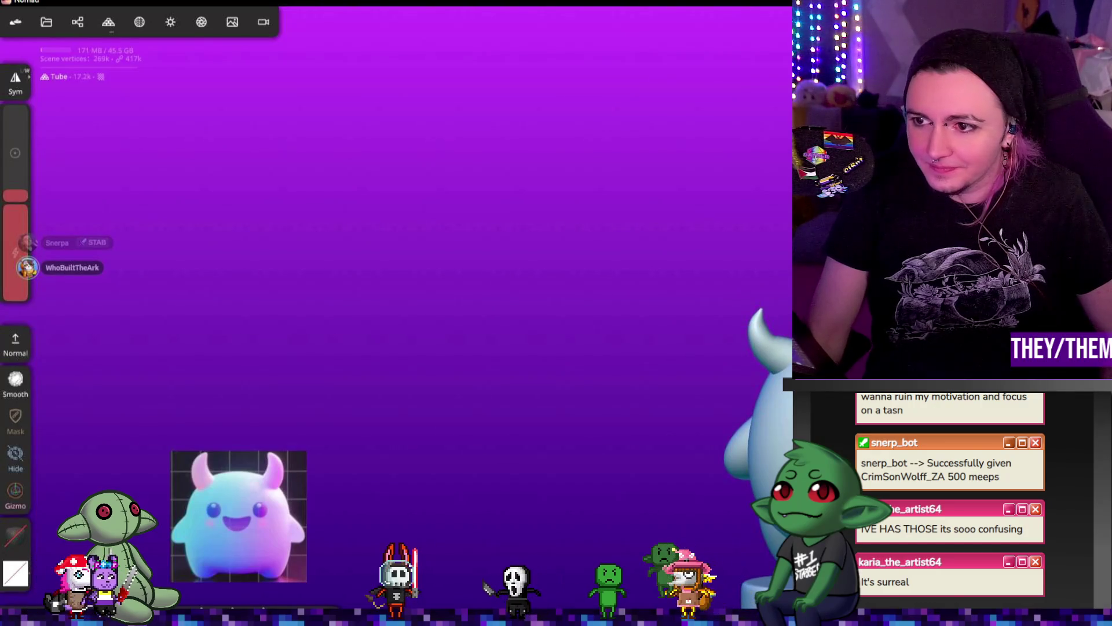
key(shift)
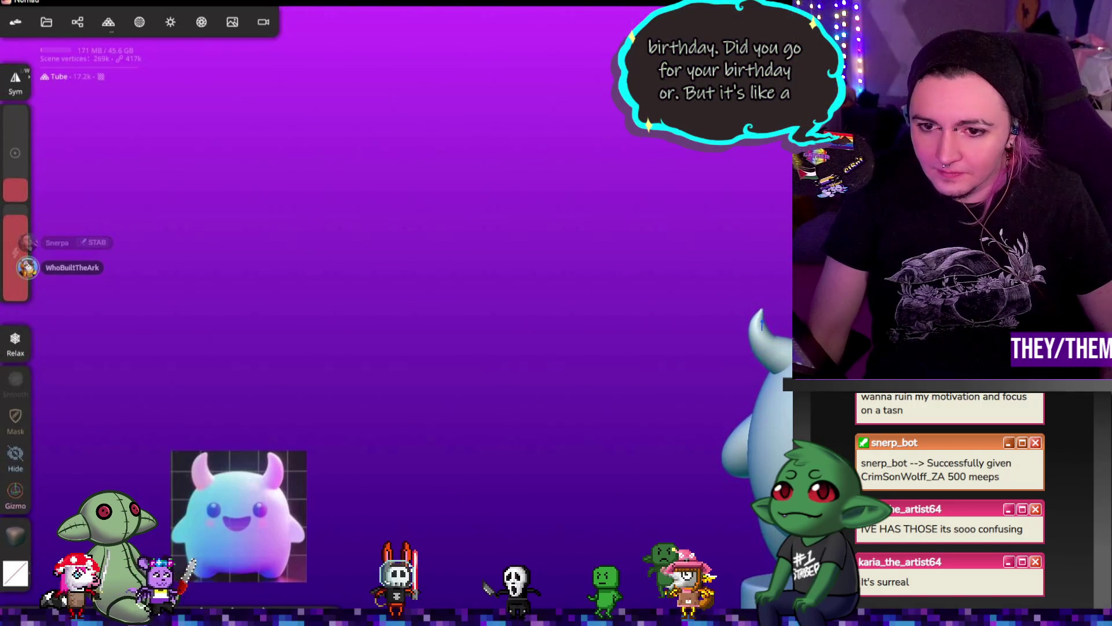
drag(31, 224, 12, 204)
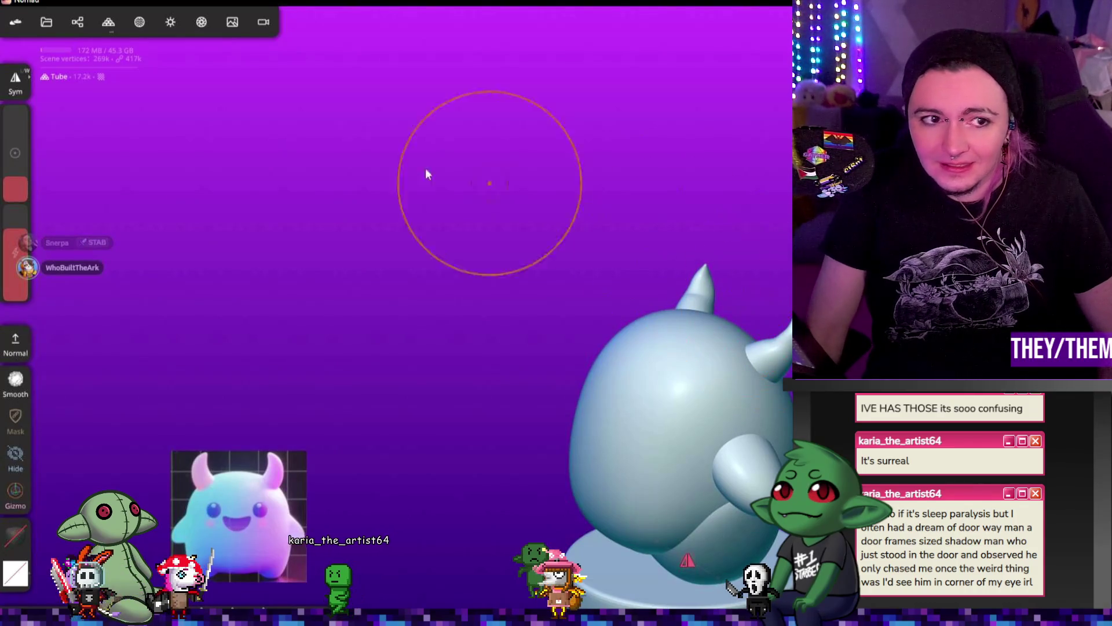
drag(16, 181, 15, 200)
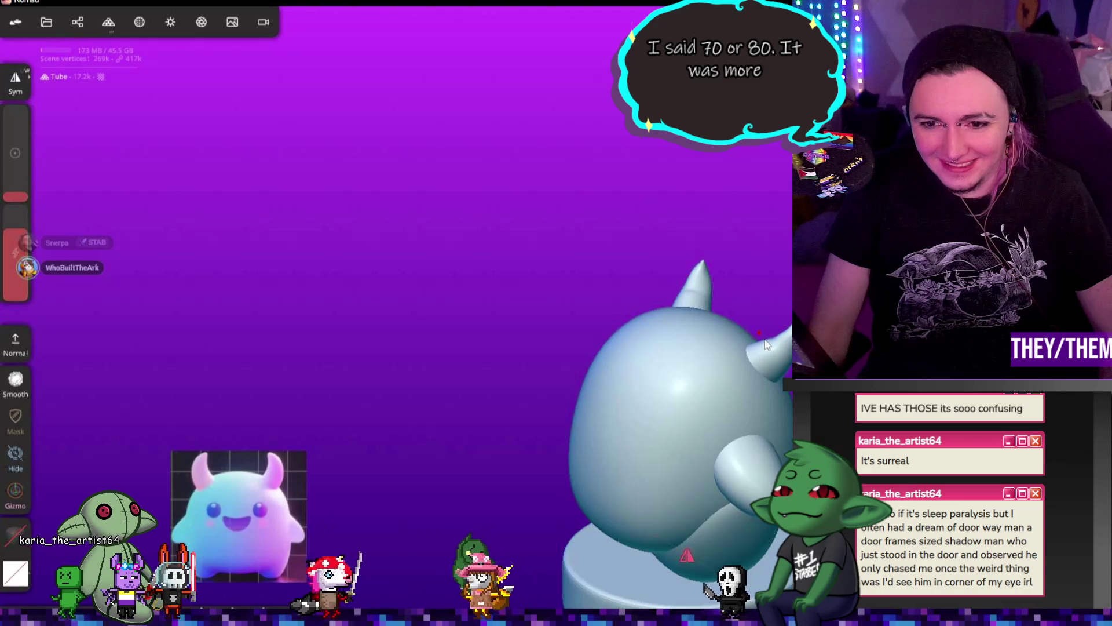
mouse_move(765, 344)
right_down()
mouse_move(727, 255)
mouse_move(533, 329)
mouse_move(776, 304)
right_up()
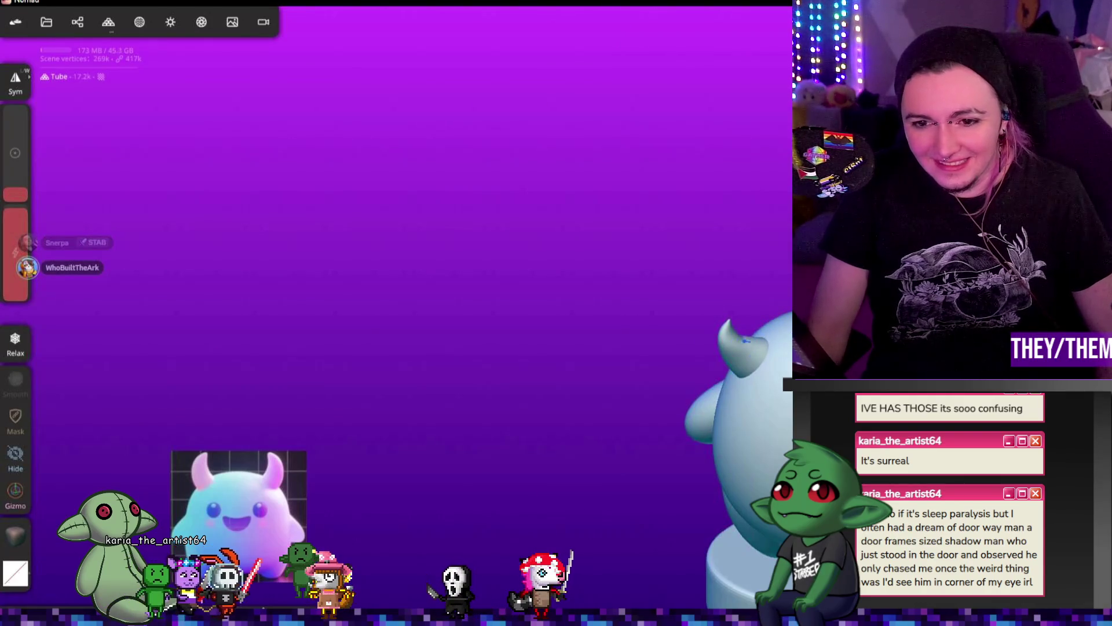
double_click(560, 313)
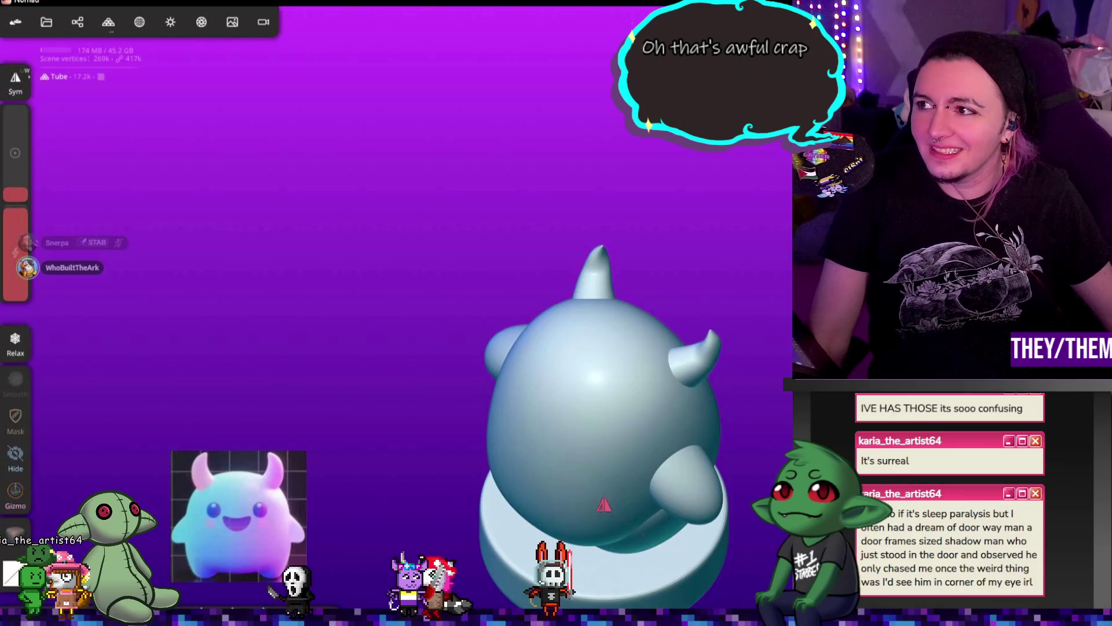
drag(718, 92, 751, 311)
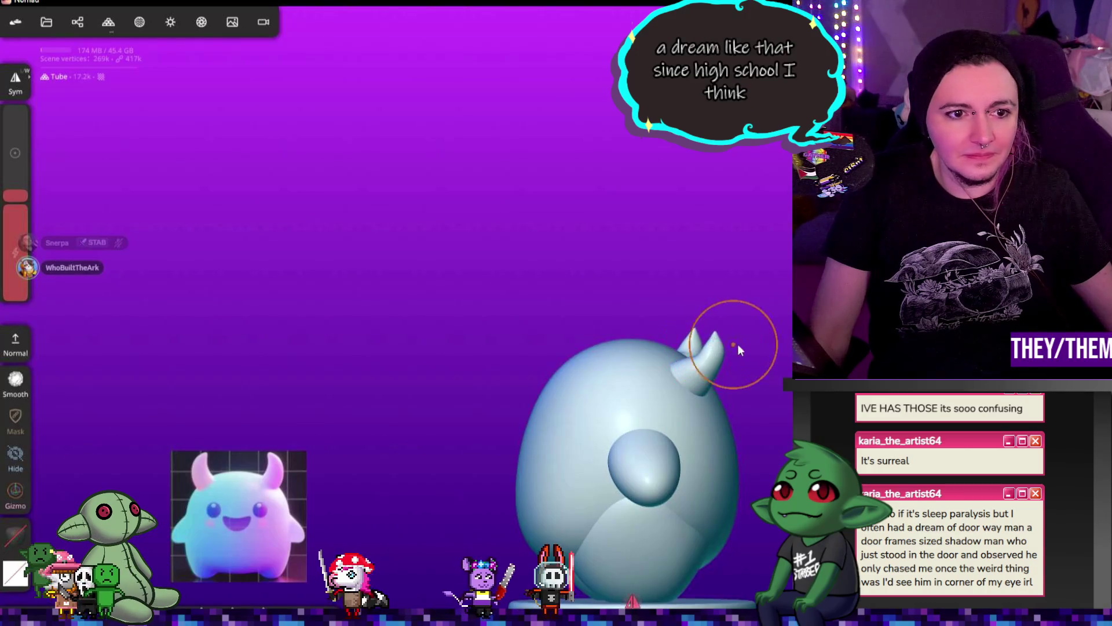
mouse_move(758, 346)
mouse_down()
mouse_move(802, 351)
mouse_move(741, 369)
mouse_up()
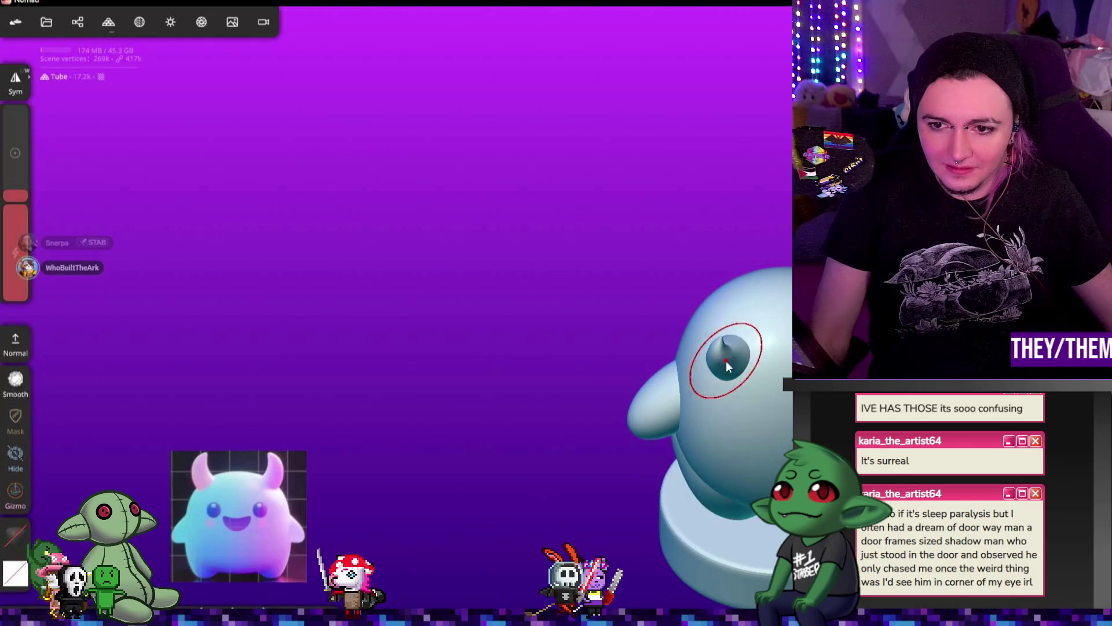
drag(805, 371, 831, 354)
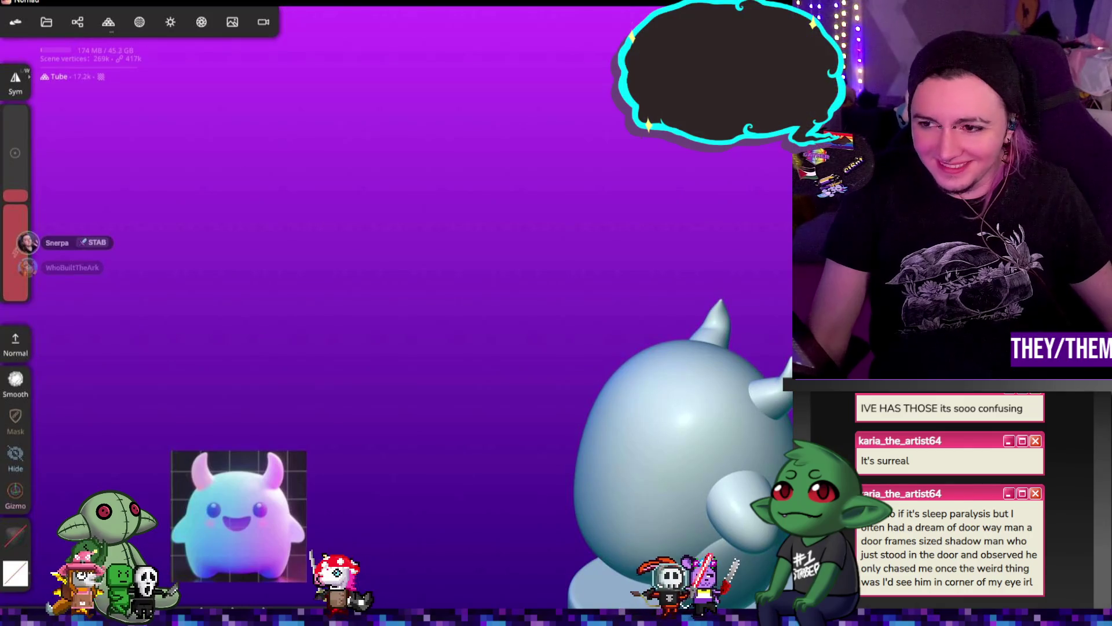
key(r)
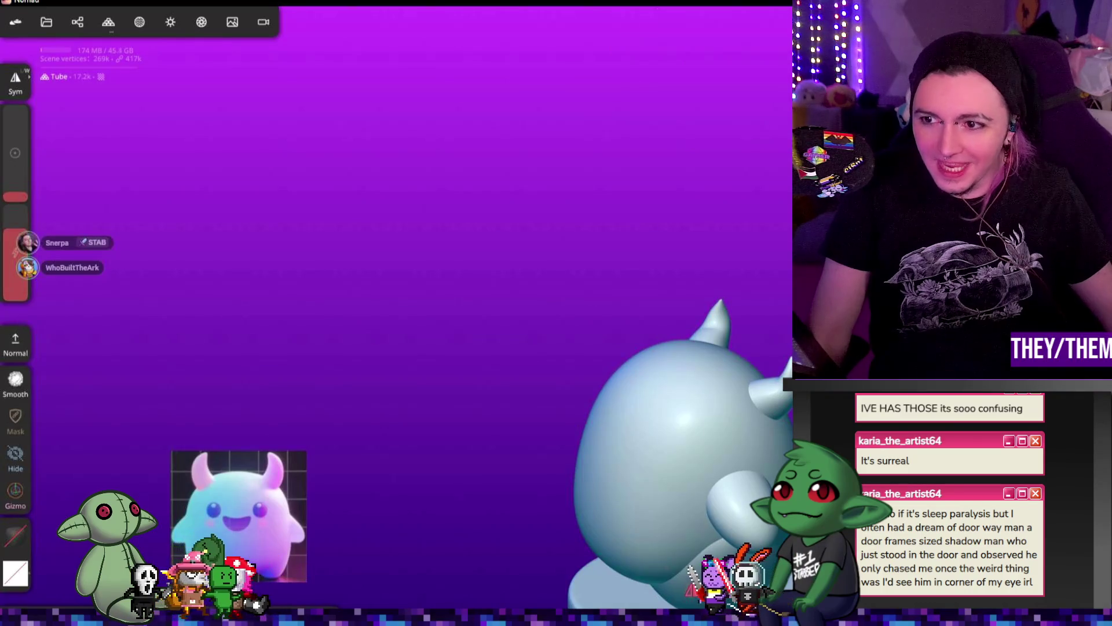
click(32, 341)
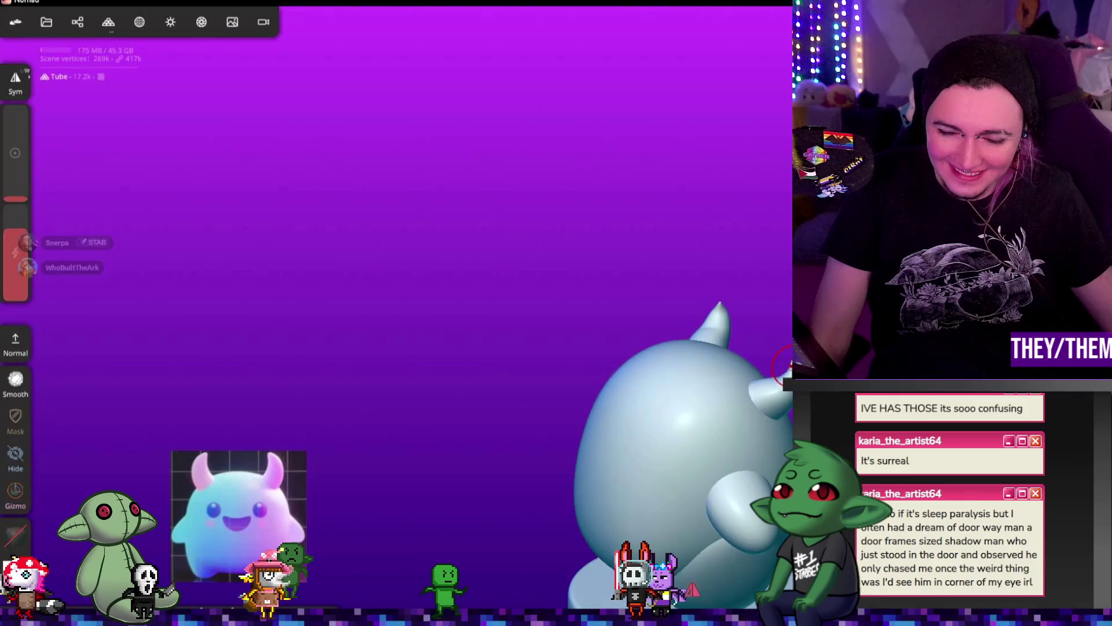
drag(789, 366, 531, 341)
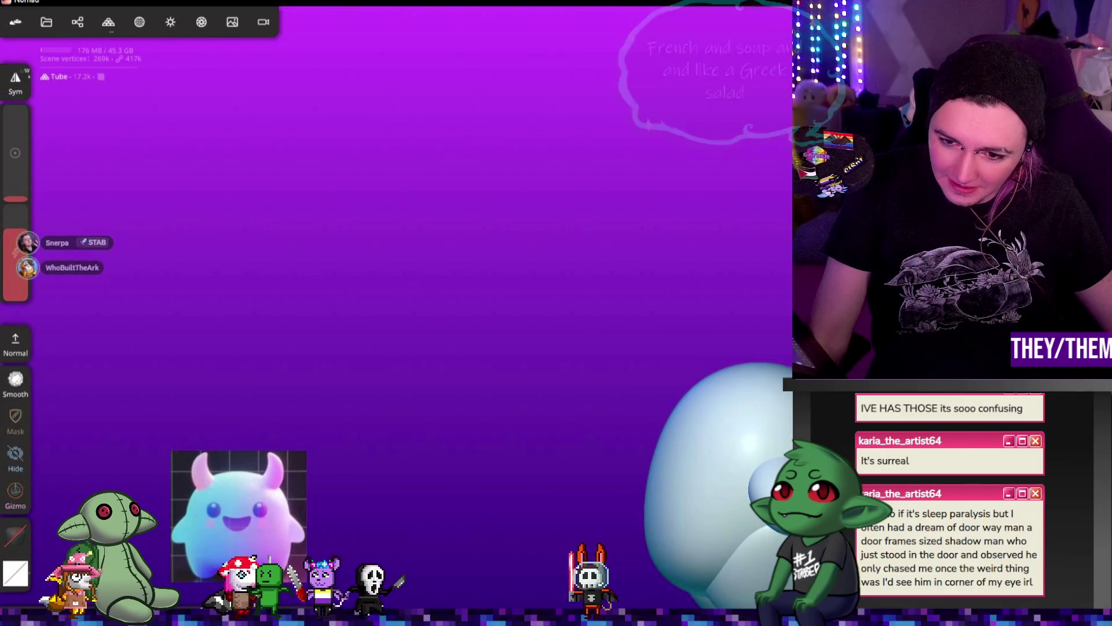
- Orbit the blob so the horn points right and relax the surface near the horn tip
drag(463, 347, 405, 359)
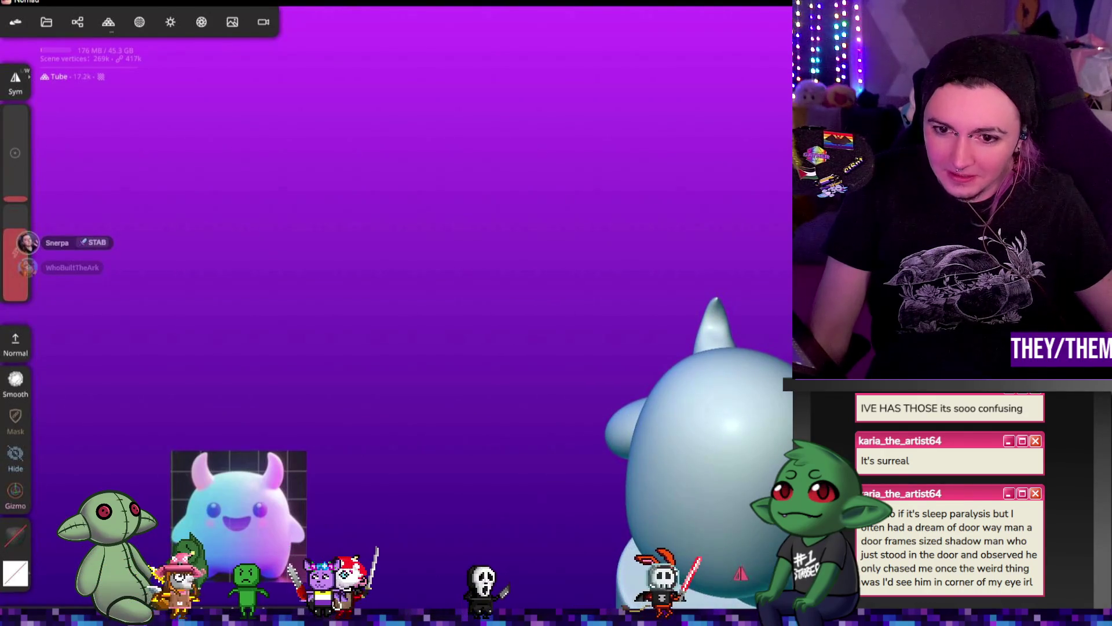
mouse_move(580, 348)
mouse_down()
mouse_move(636, 351)
mouse_move(420, 301)
mouse_move(727, 306)
mouse_move(592, 273)
mouse_move(627, 262)
mouse_up()
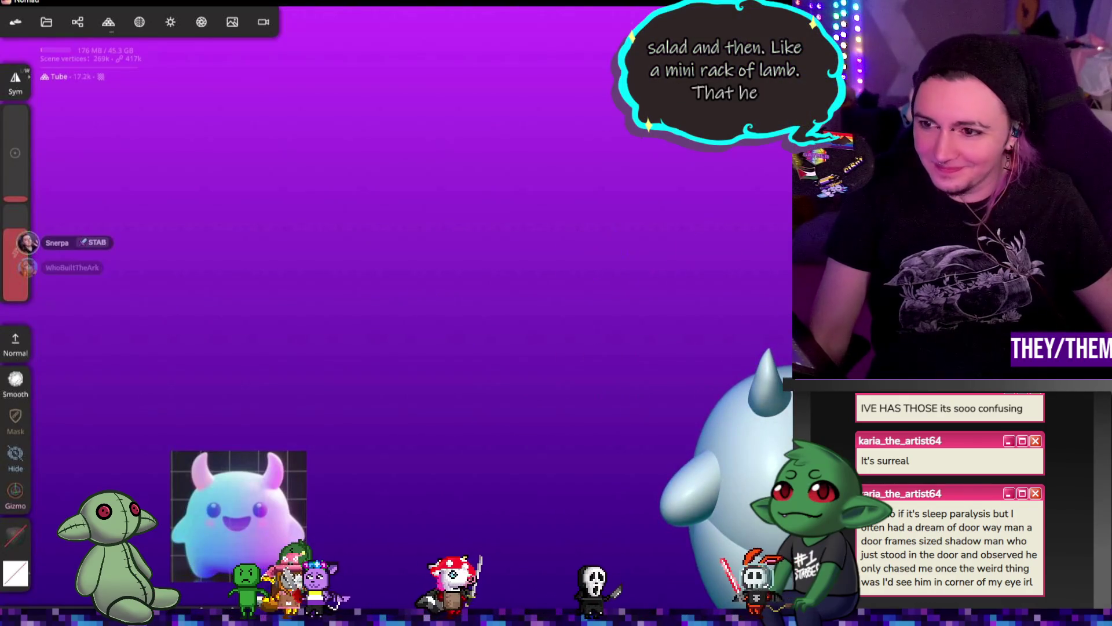
shift+drag(770, 376, 773, 383)
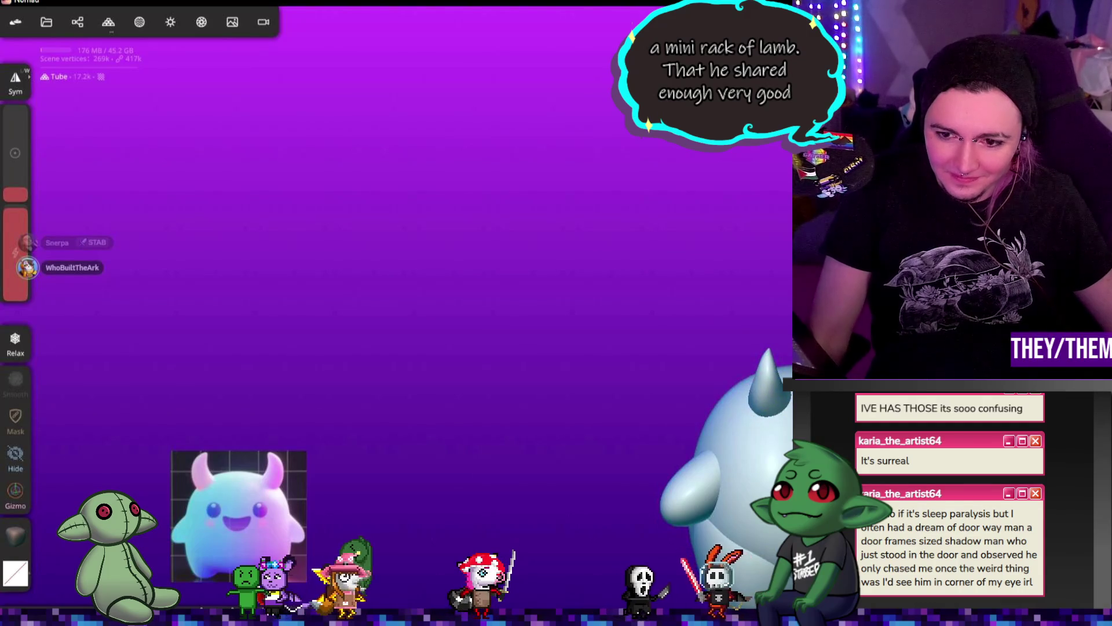
drag(683, 428, 718, 459)
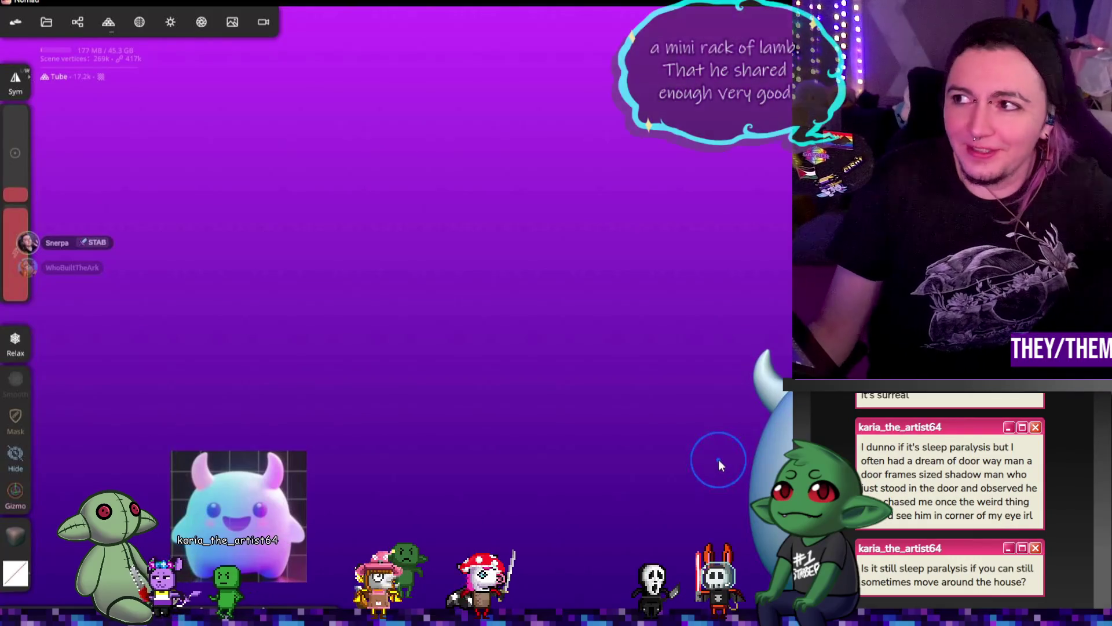
mouse_move(687, 300)
mouse_down()
mouse_move(752, 310)
mouse_move(757, 377)
mouse_up()
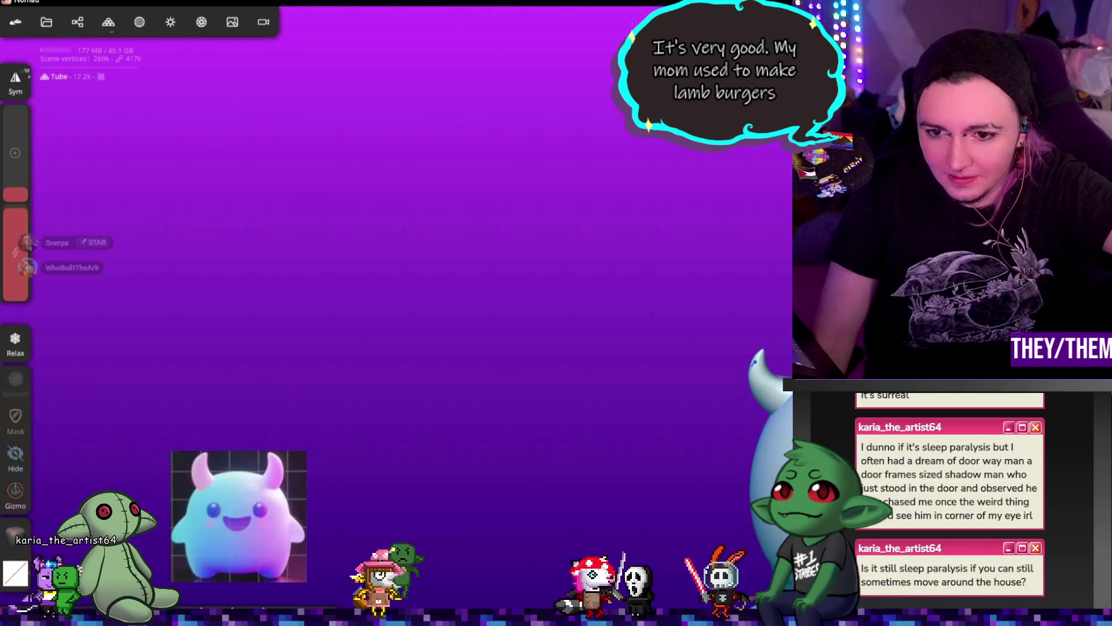
mouse_move(672, 335)
mouse_down()
mouse_move(771, 320)
mouse_move(599, 318)
mouse_move(542, 278)
mouse_move(743, 270)
mouse_move(771, 347)
mouse_up()
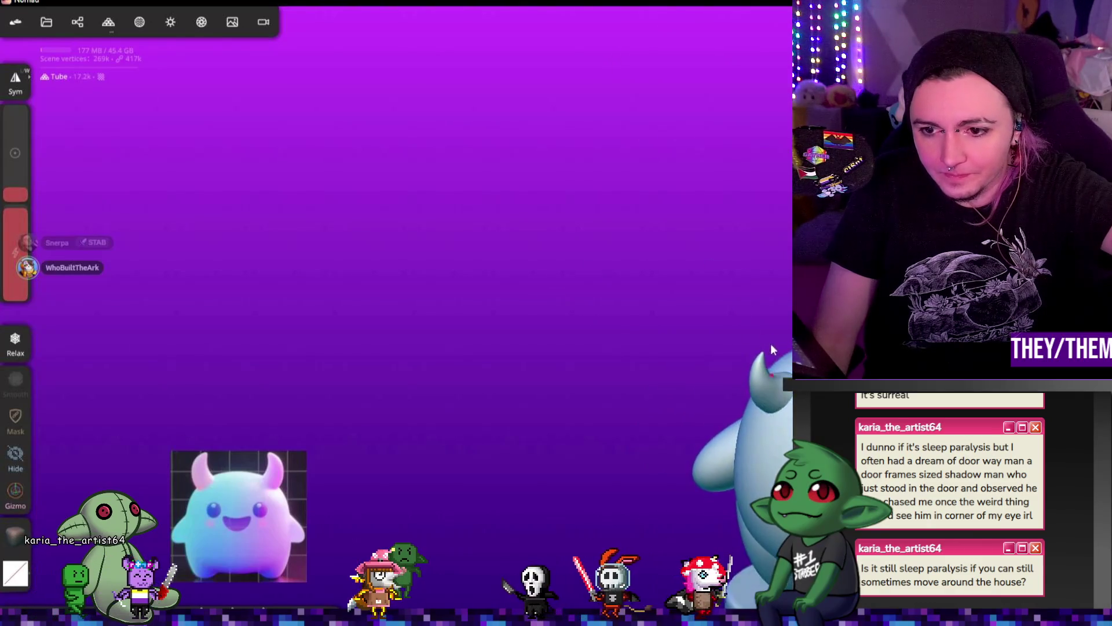
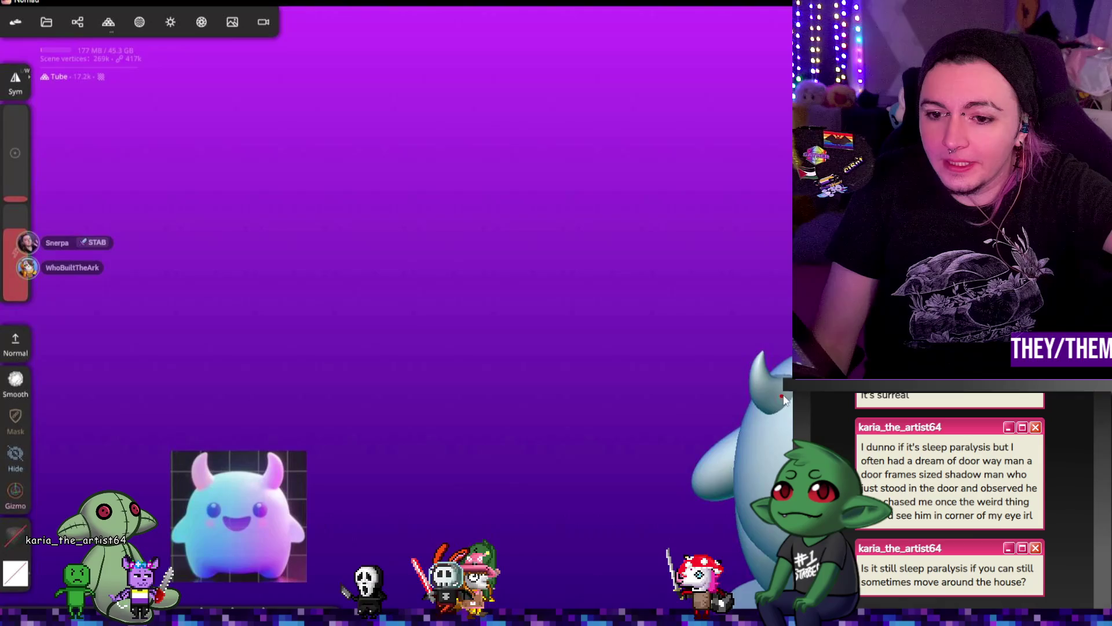
- Undo the tube move, switch the brush to Sub and shrink its radius
key(ctrl+z)
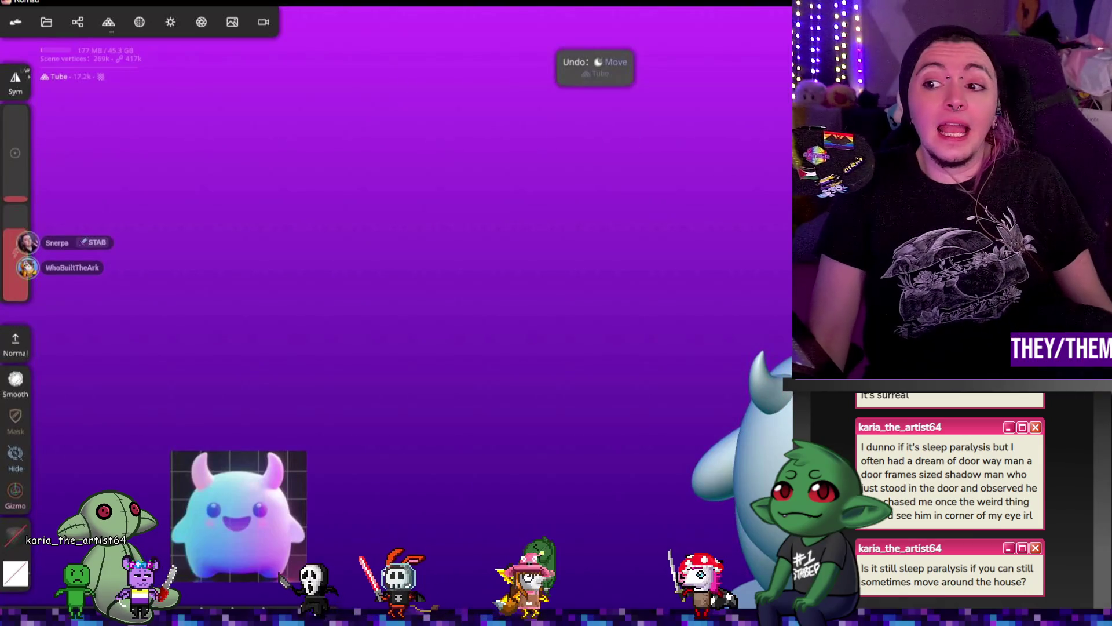
key(ctrl)
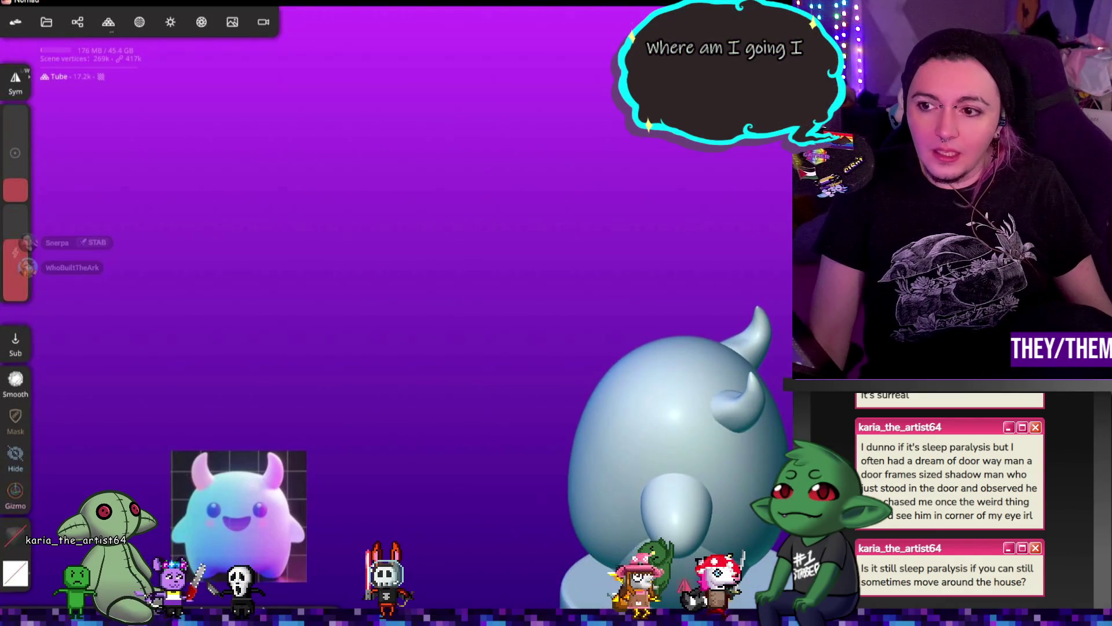
drag(27, 182, 12, 208)
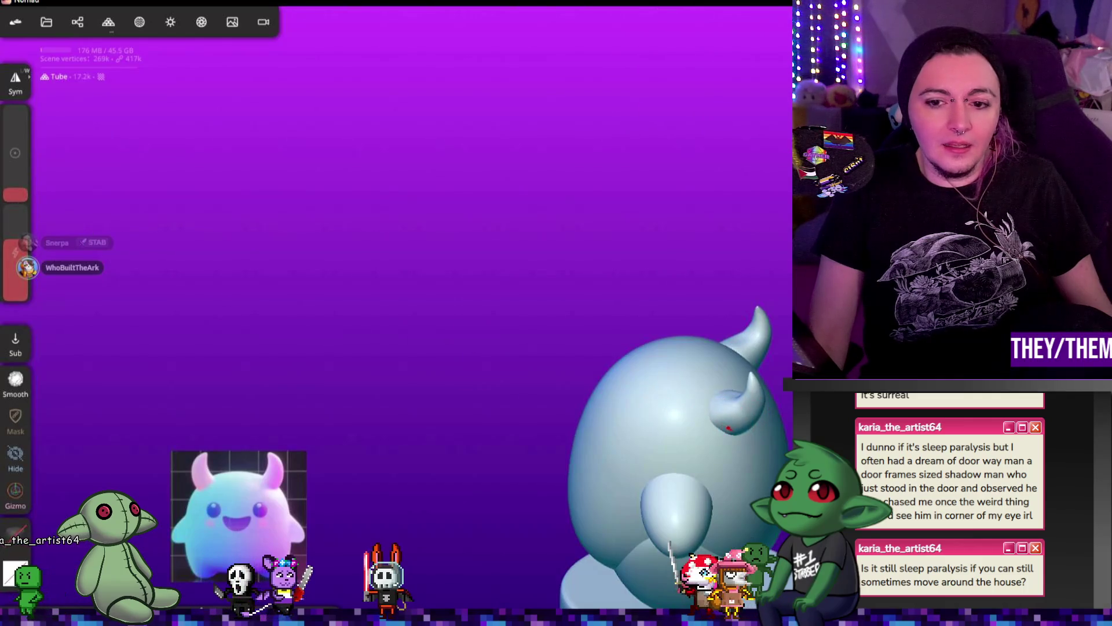
right_drag(740, 433, 714, 473)
- Undo the trial carving strokes on the horn and switch to the Relax brush
key(ctrl+z)
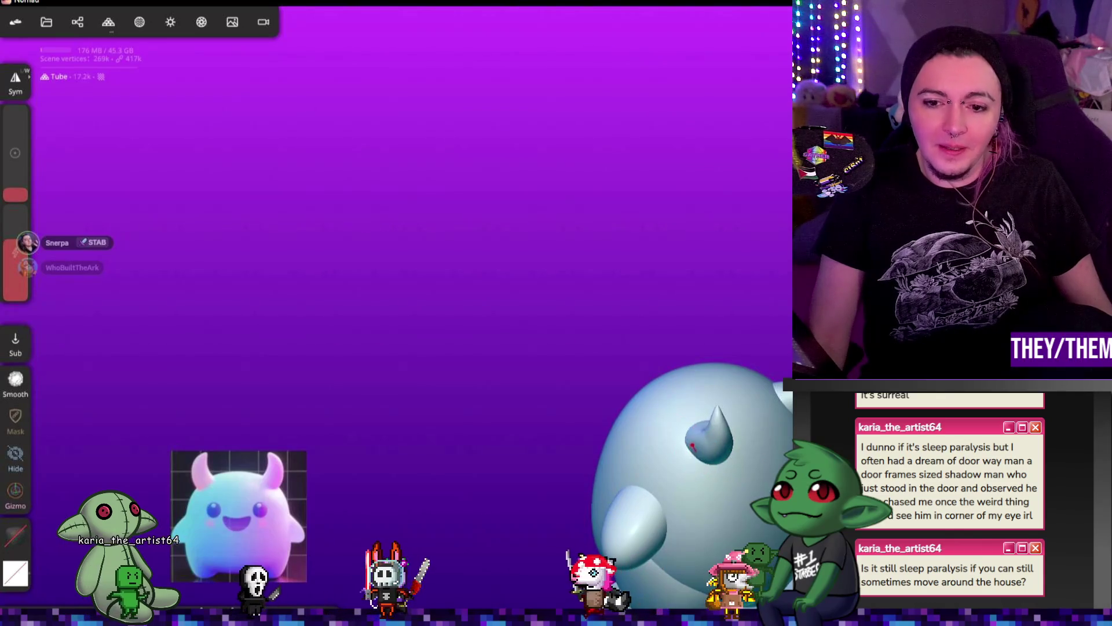
key(ctrl+z)
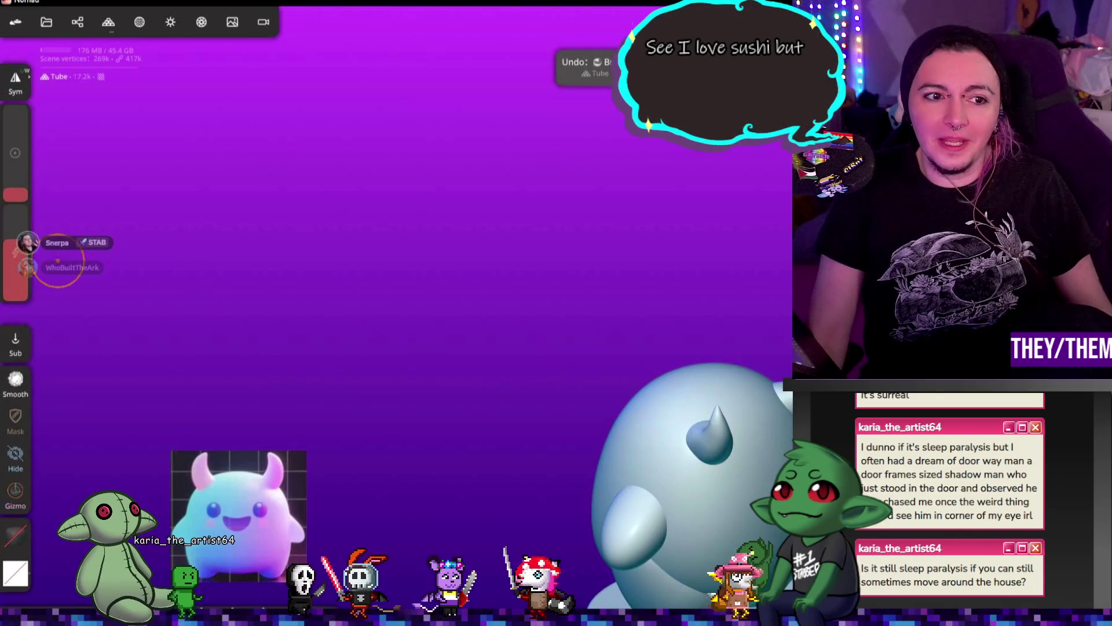
drag(22, 194, 20, 208)
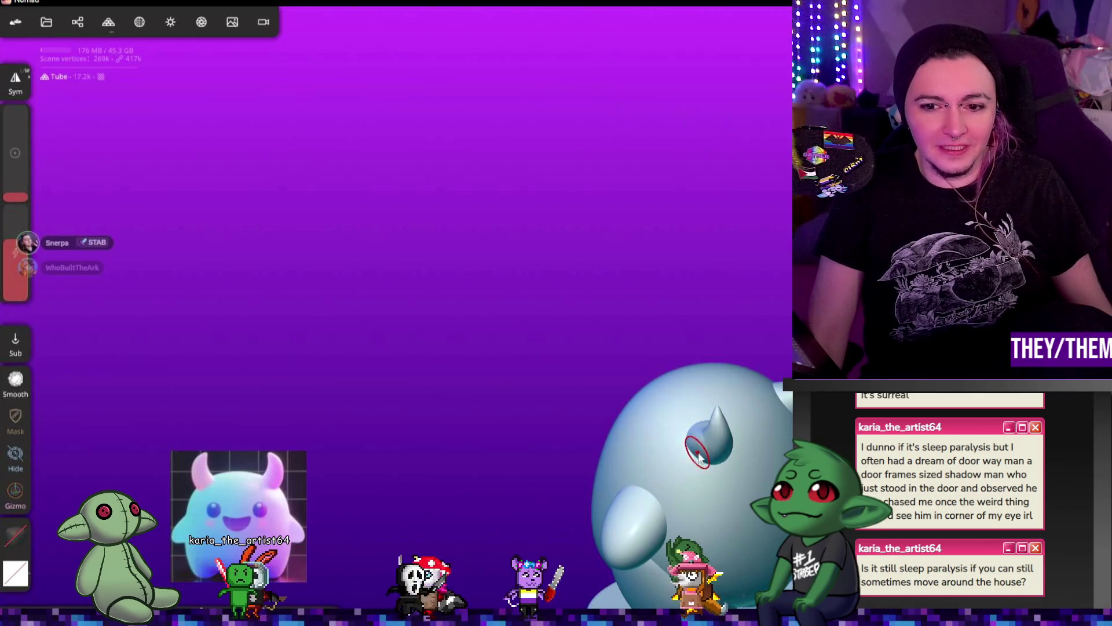
key(ctrl+z)
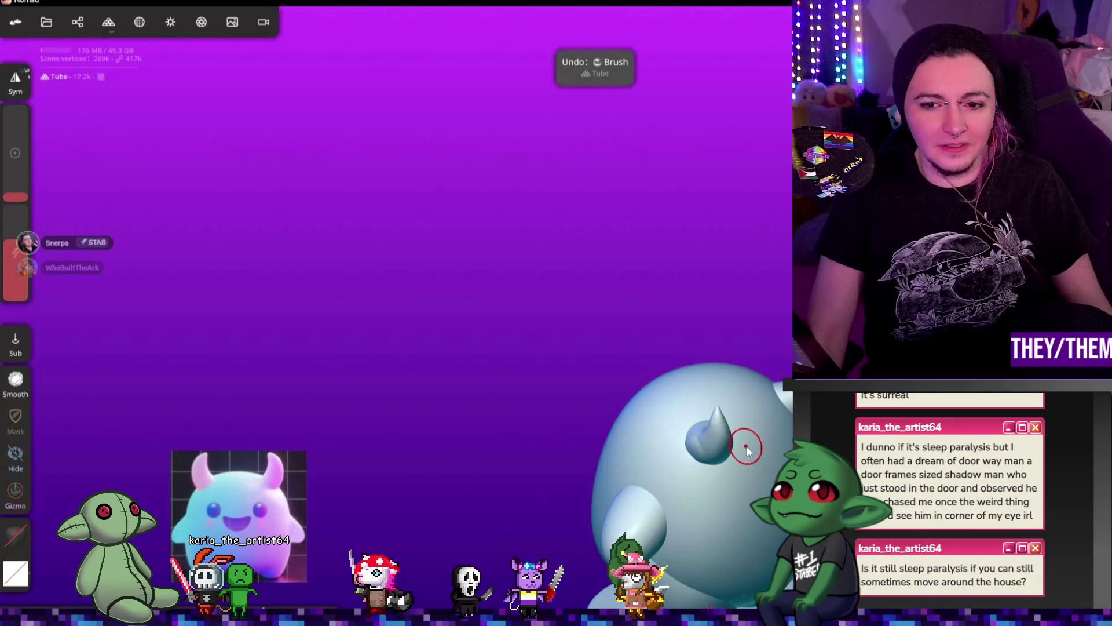
mouse_move(745, 446)
right_down()
mouse_move(695, 452)
mouse_move(732, 467)
right_up()
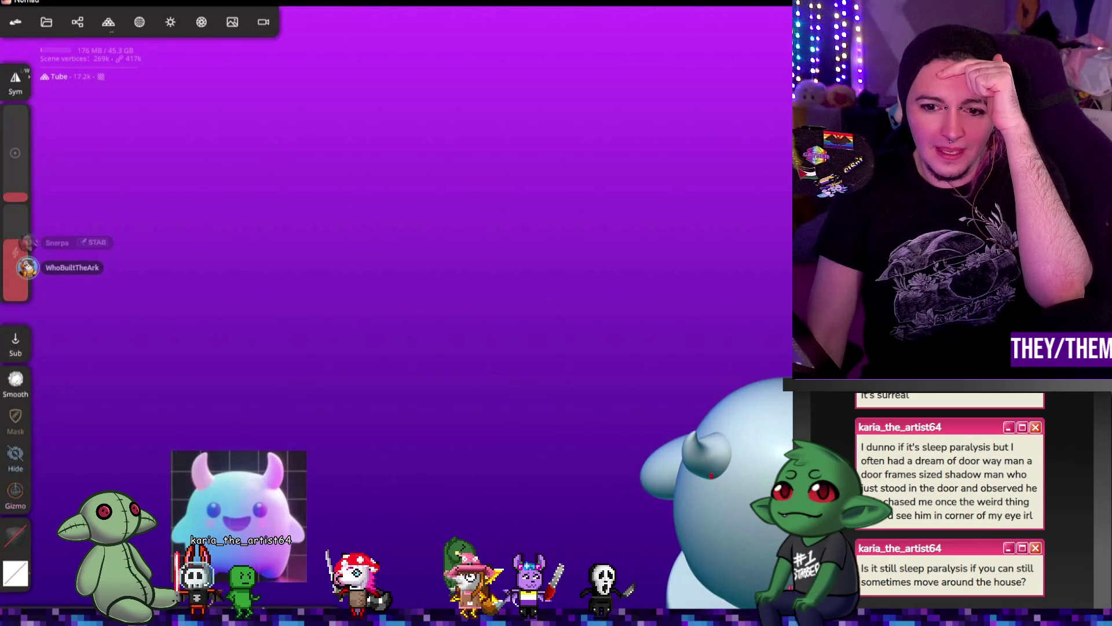
right_drag(704, 478, 738, 461)
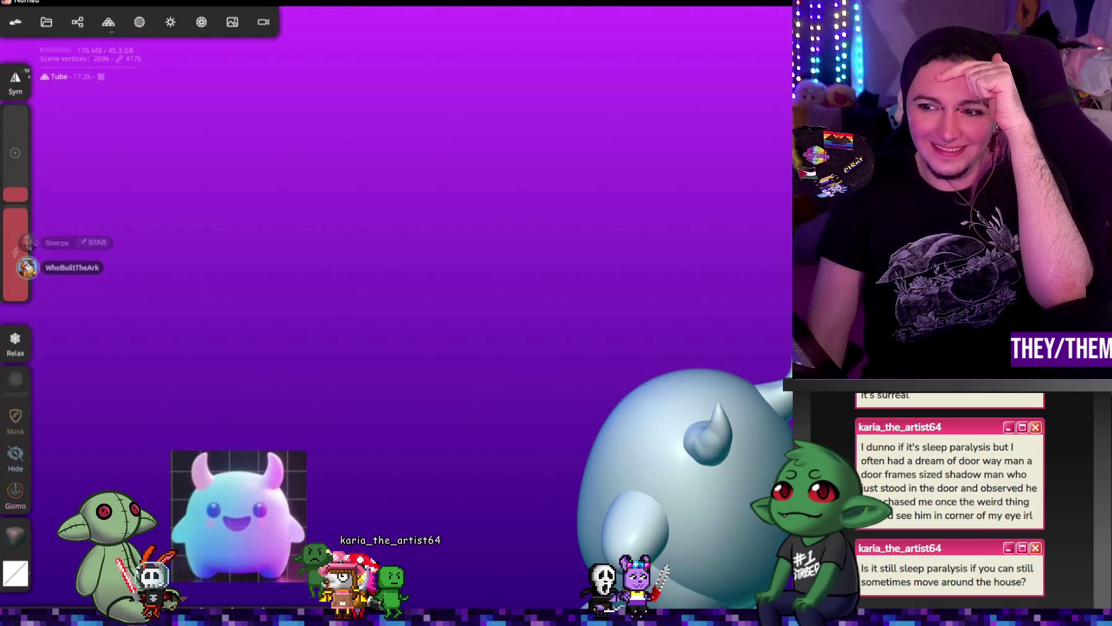
key(r)
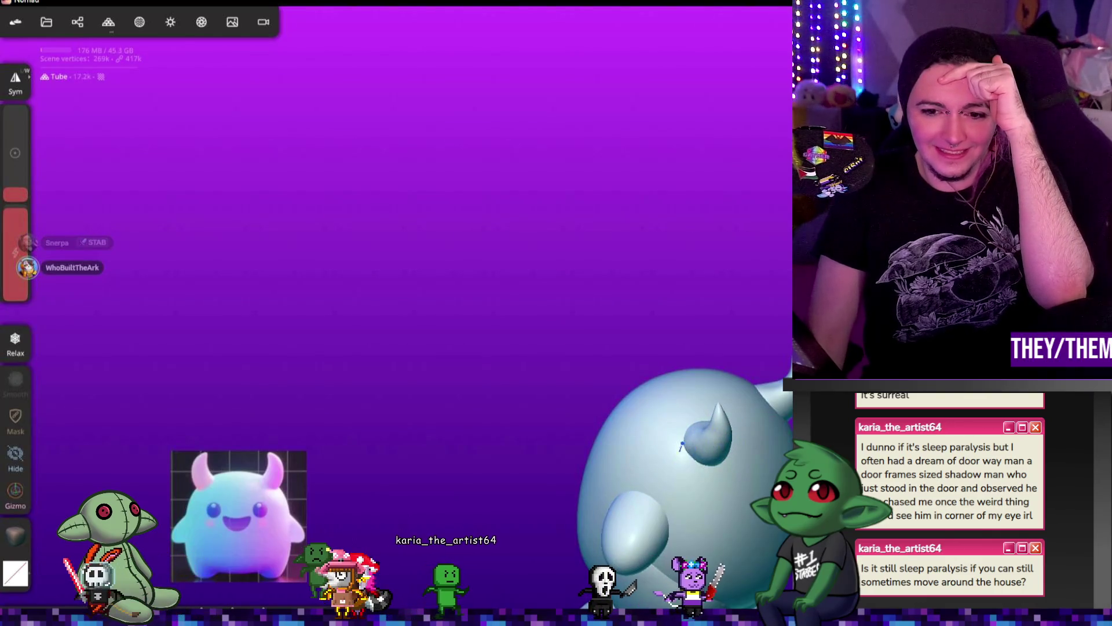
mouse_move(690, 454)
right_down()
mouse_move(692, 525)
mouse_move(742, 454)
mouse_move(393, 492)
mouse_move(411, 439)
right_up()
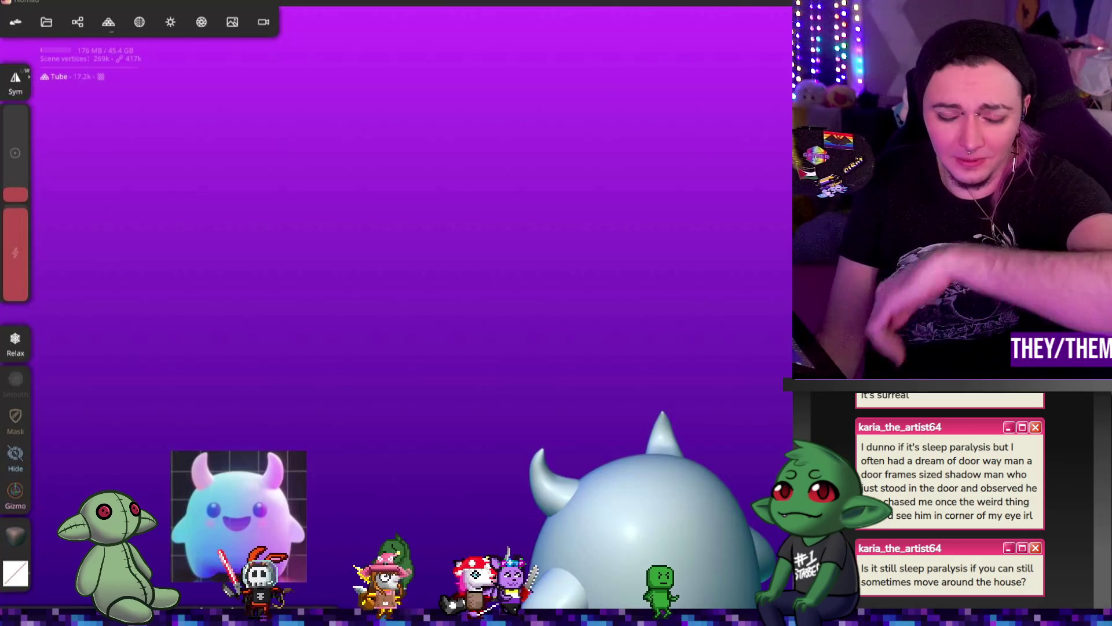
- Zoom out and orbit until the whole horned blob faces front on its round base
scroll(569, 310, up, 5)
drag(325, 280, 643, 311)
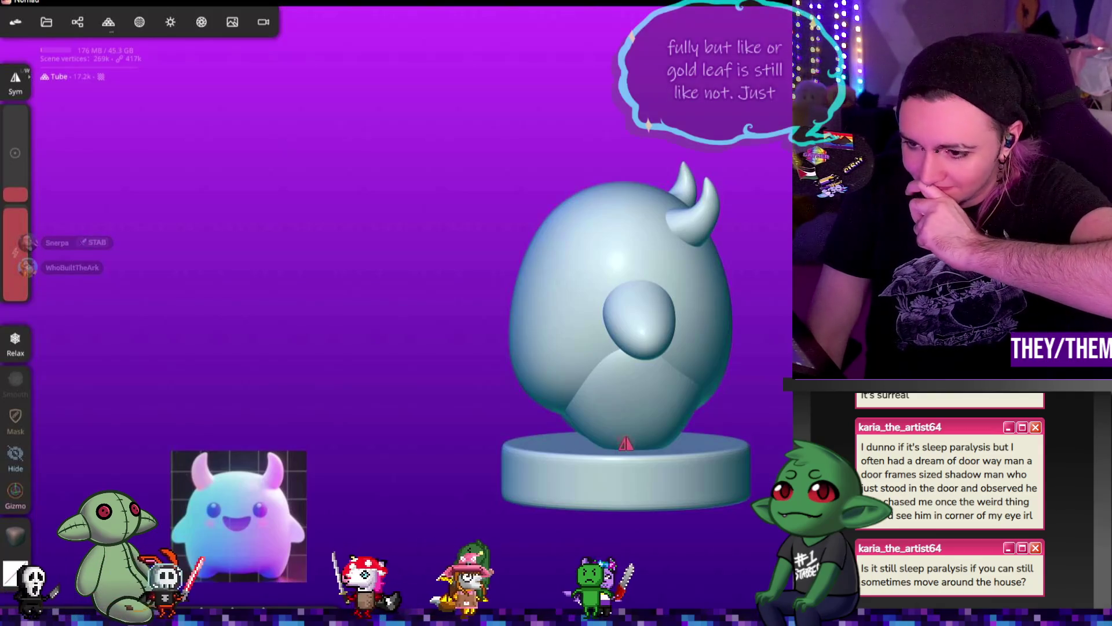
- Activate the Gizmo tool and select the horn tube on top of the head
click(15, 493)
drag(759, 159, 760, 157)
mouse_move(666, 238)
mouse_down()
mouse_move(649, 220)
mouse_move(667, 221)
mouse_up()
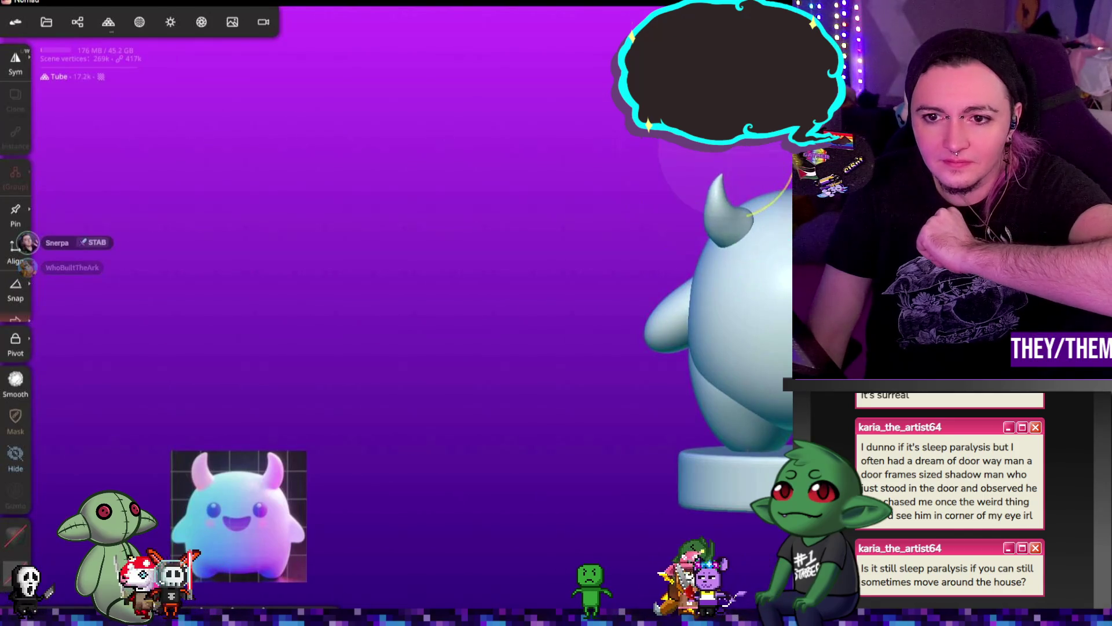
click(745, 157)
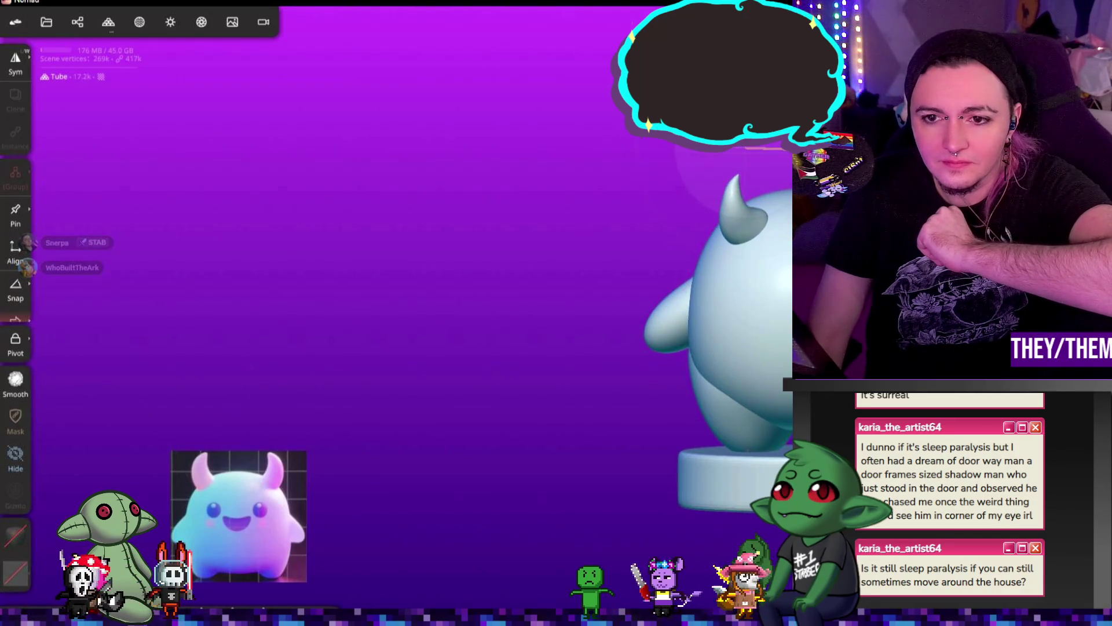
click(733, 211)
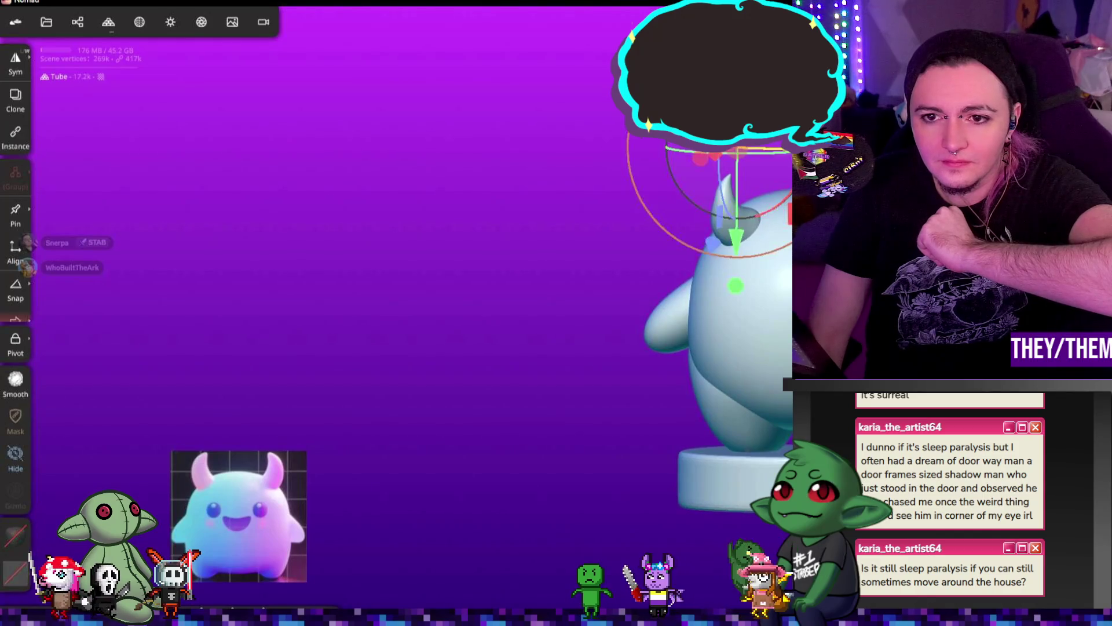
click(756, 152)
drag(711, 194, 715, 187)
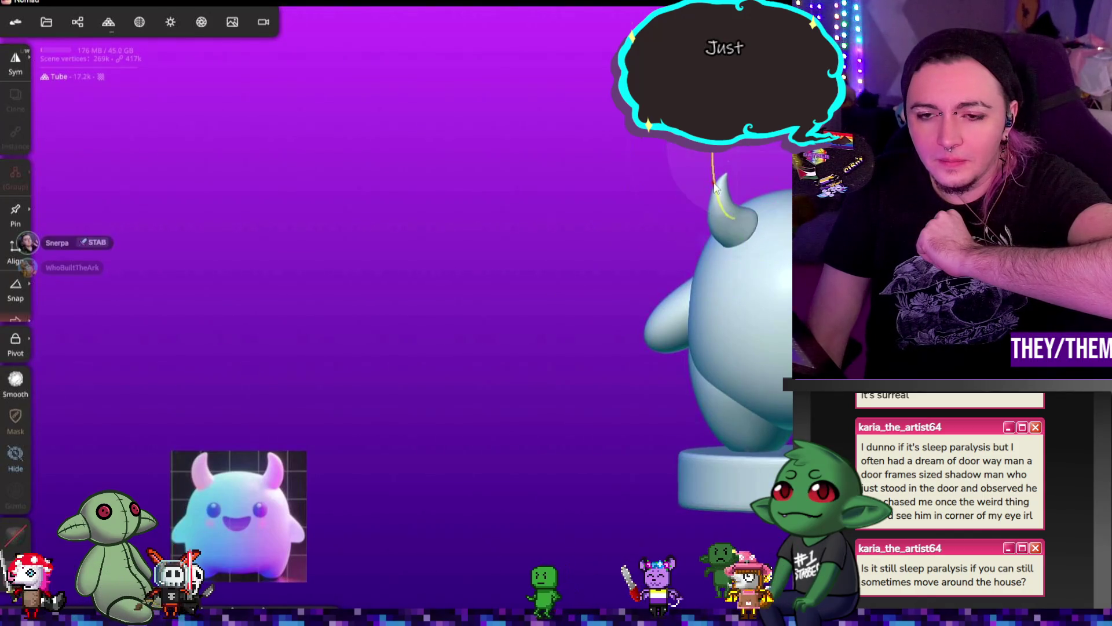
drag(565, 345, 672, 324)
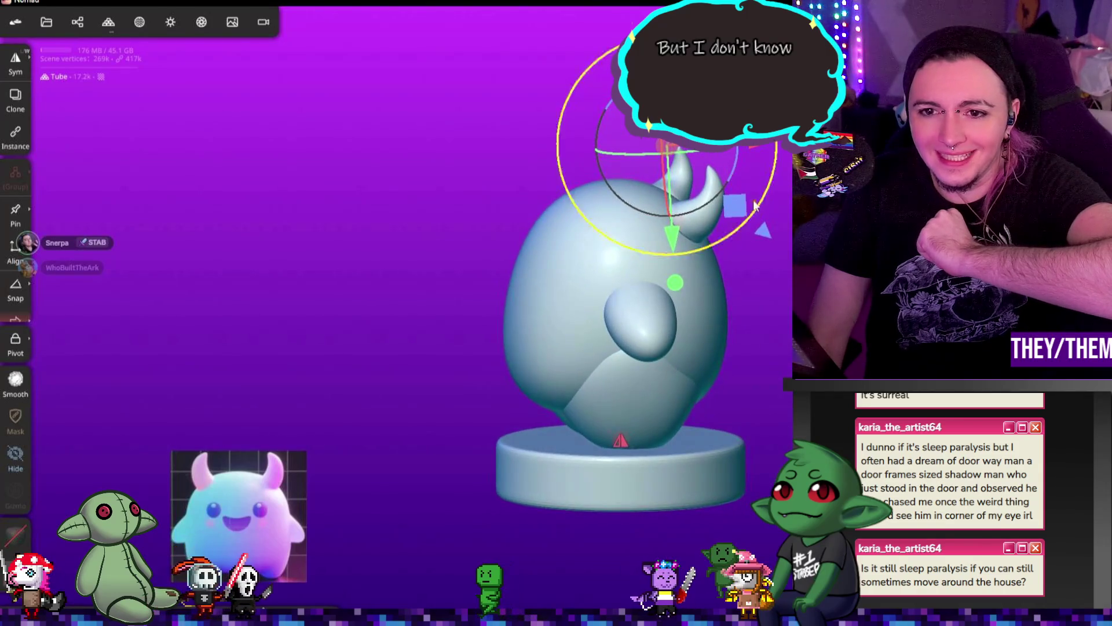
- Shift the horn slightly left and tilt it to a new angle
drag(749, 147, 738, 148)
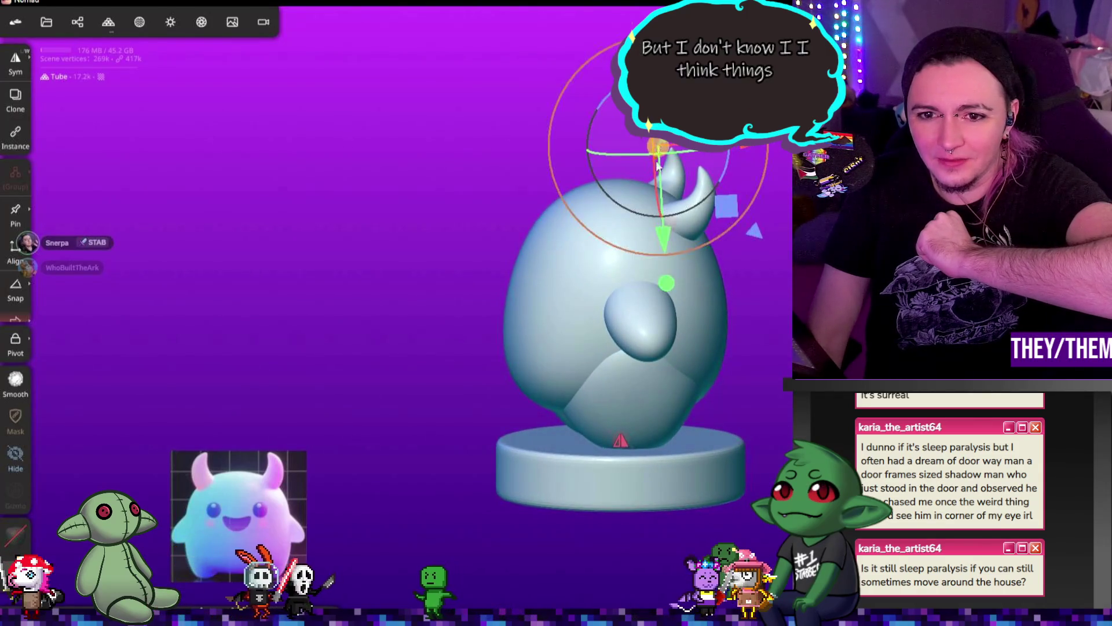
drag(665, 233, 571, 270)
mouse_move(683, 262)
mouse_down()
mouse_move(626, 266)
mouse_move(742, 269)
mouse_up()
drag(733, 161, 722, 165)
mouse_move(695, 305)
mouse_down()
mouse_move(700, 244)
mouse_move(579, 243)
mouse_move(730, 212)
mouse_up()
click(747, 145)
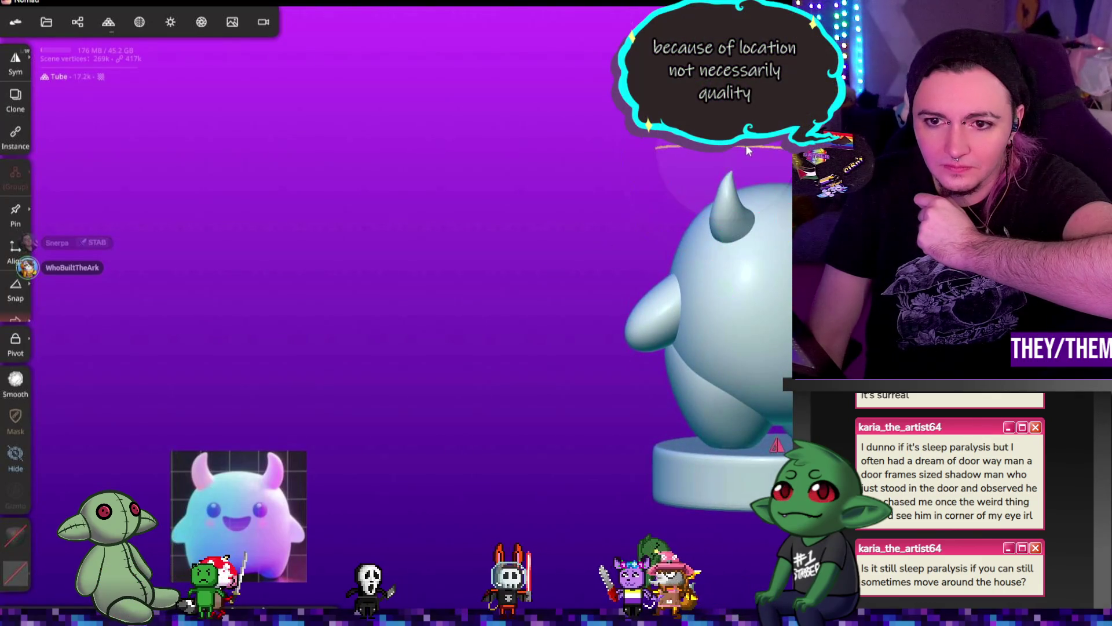
click(731, 196)
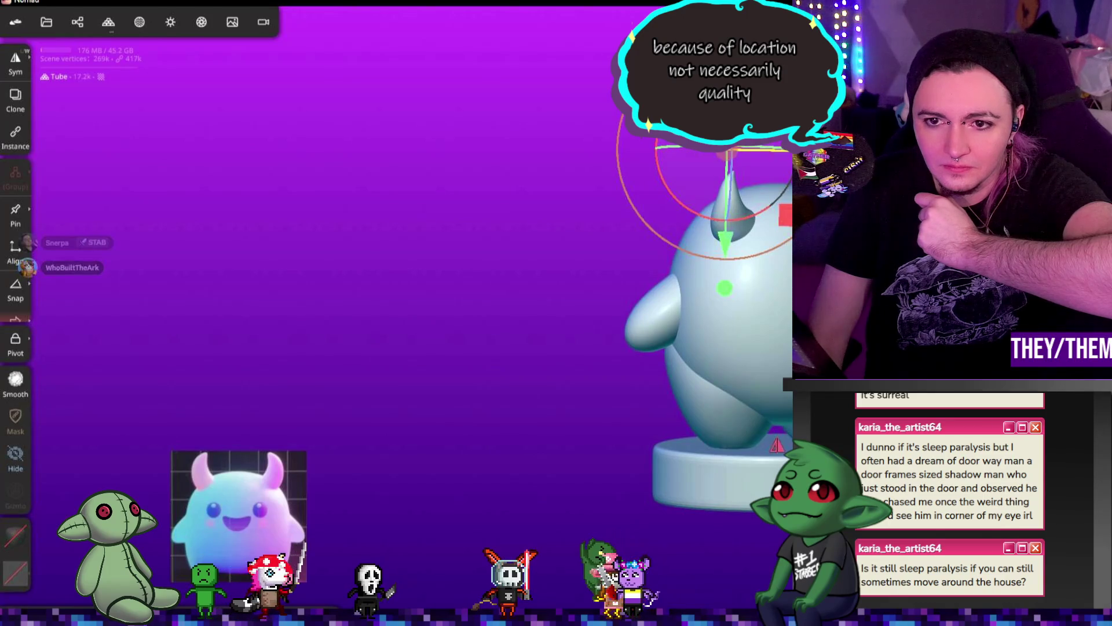
drag(521, 290, 637, 290)
click(715, 200)
drag(521, 290, 428, 290)
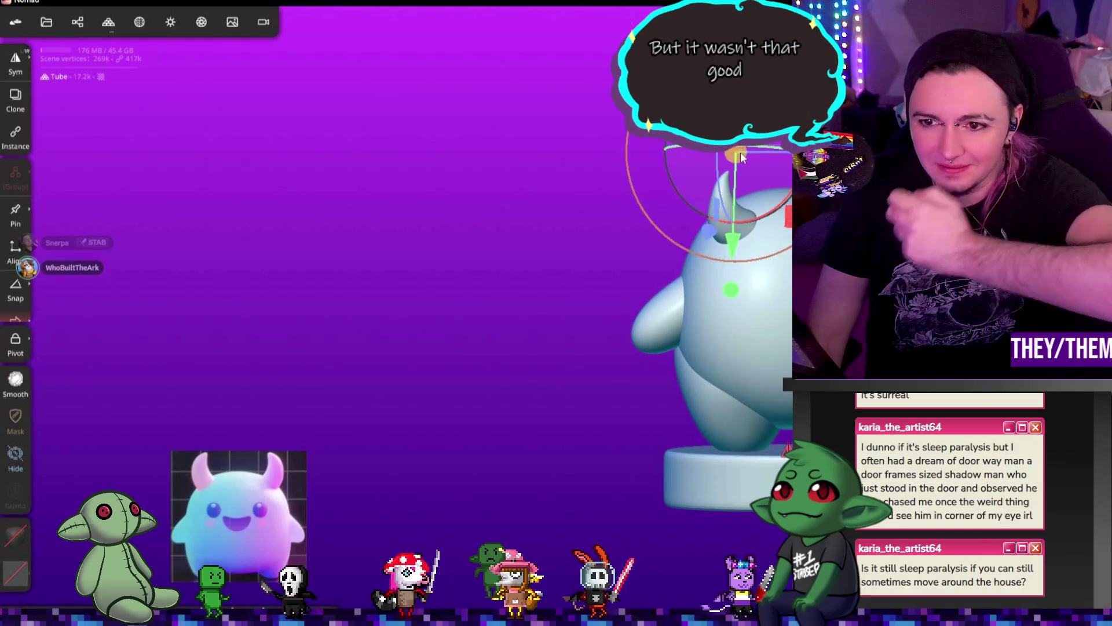
drag(739, 147, 738, 164)
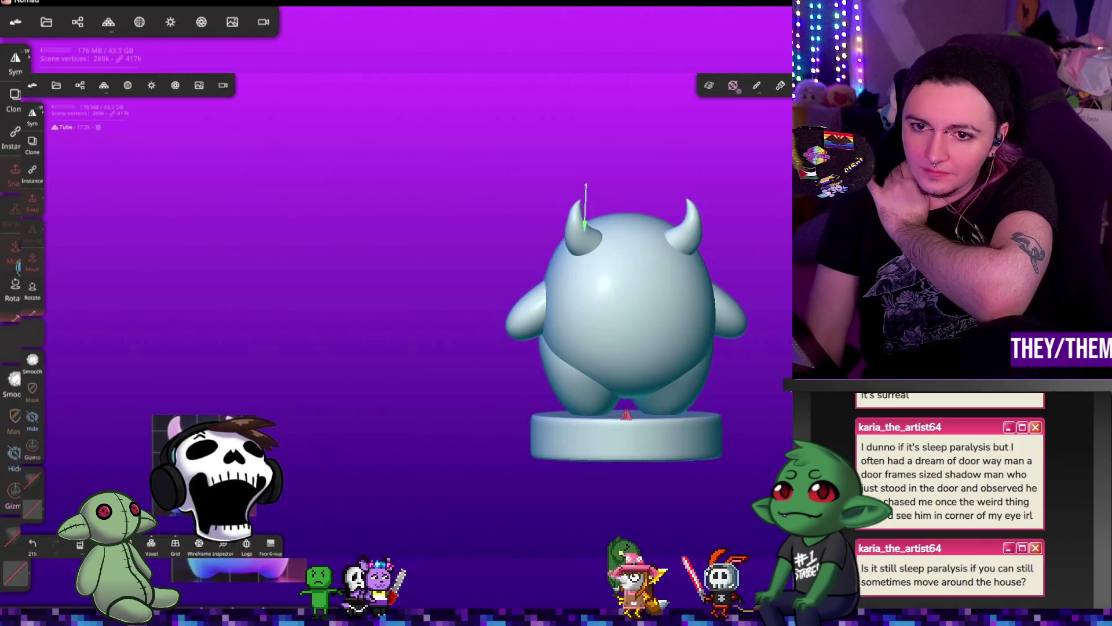
- Mask the right horn and apply a sculpt stroke to the left horn
drag(776, 428, 770, 380)
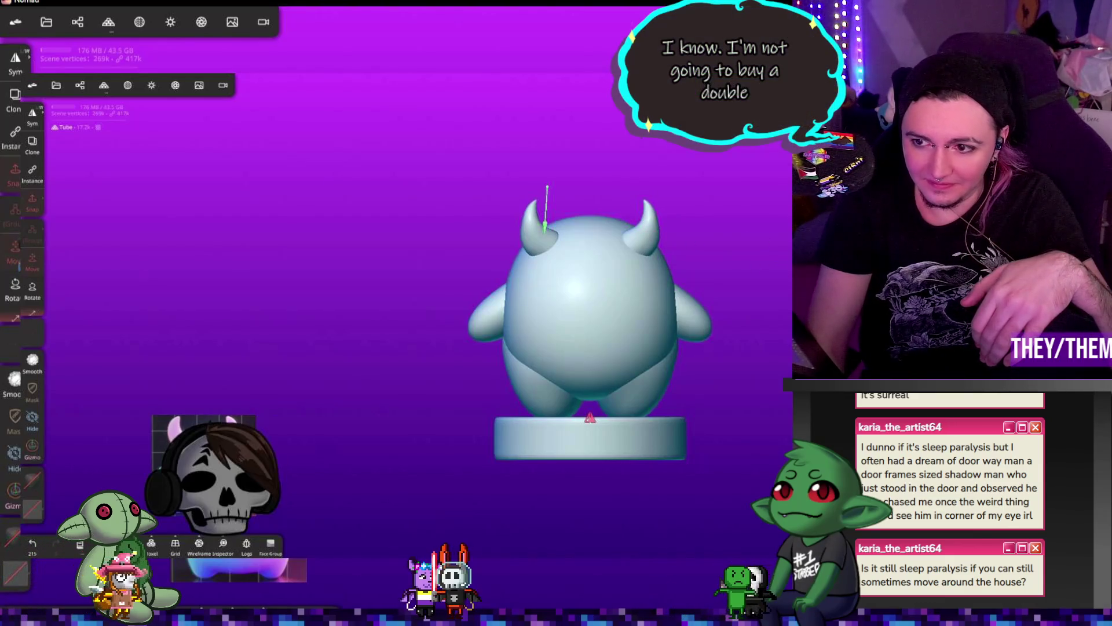
key(m)
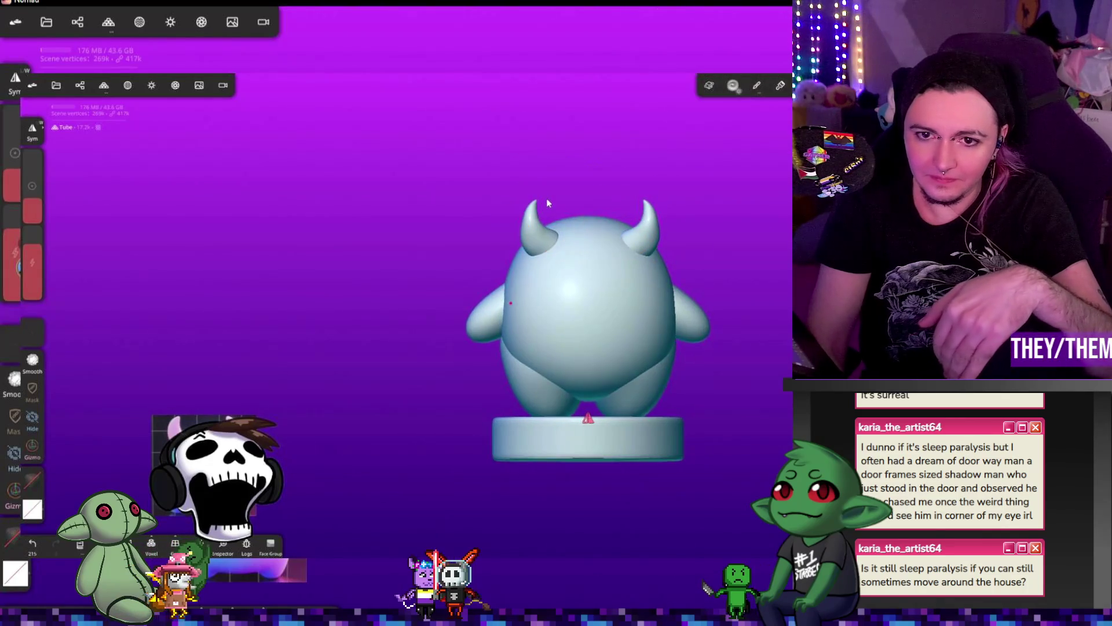
click(633, 241)
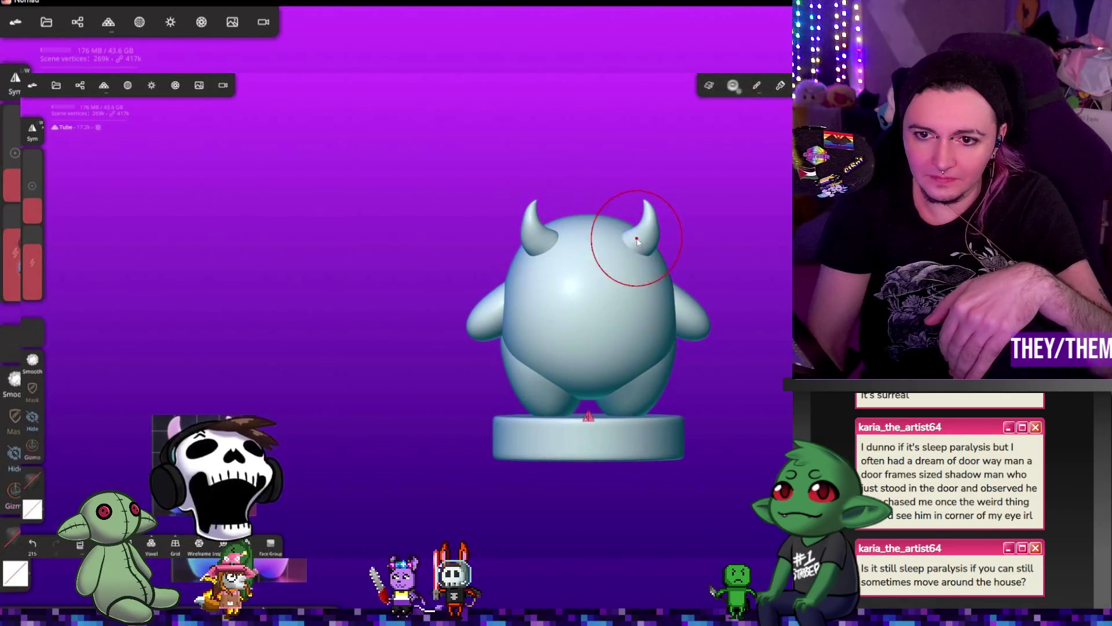
middle_drag(633, 241, 640, 239)
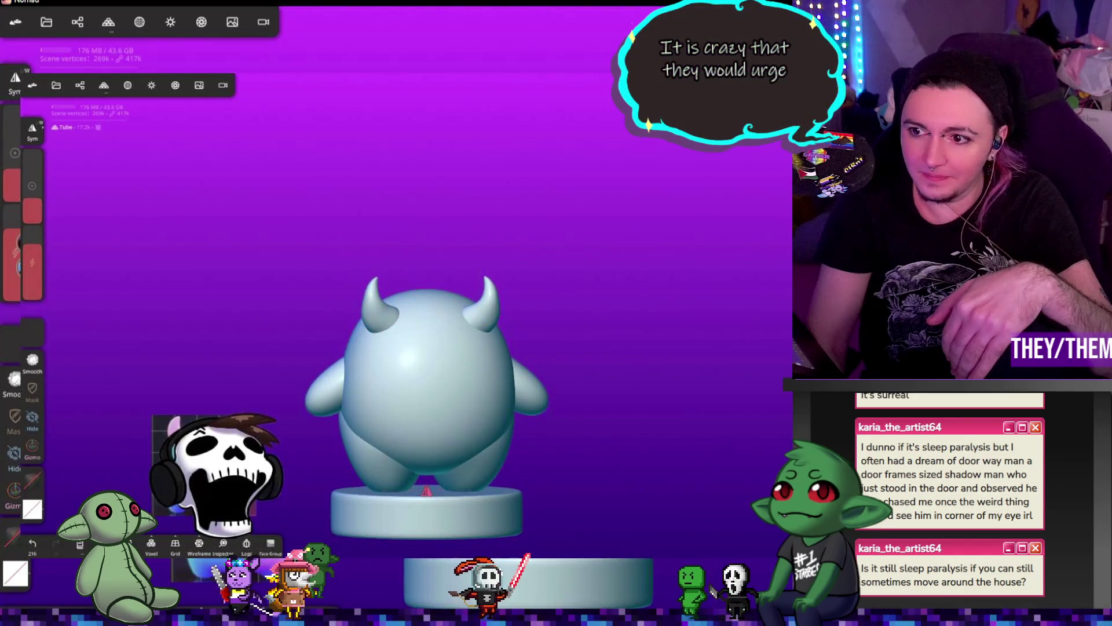
click(368, 310)
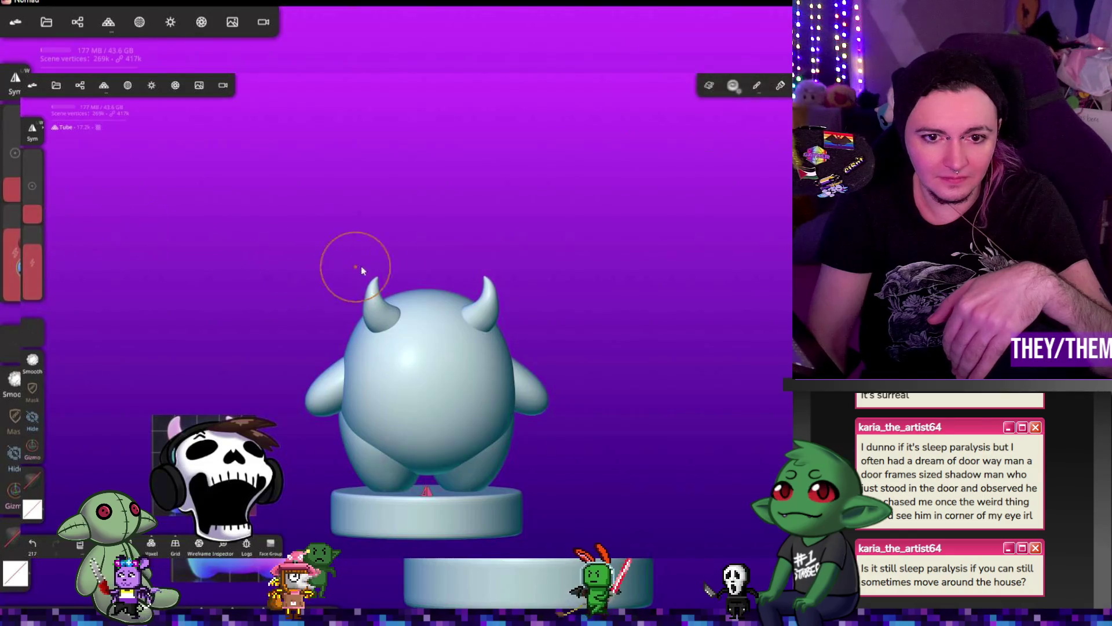
- Smooth and reshape the horn tips and edges with strokes from side and front views
mouse_move(372, 286)
right_down()
mouse_move(377, 267)
mouse_move(592, 293)
right_up()
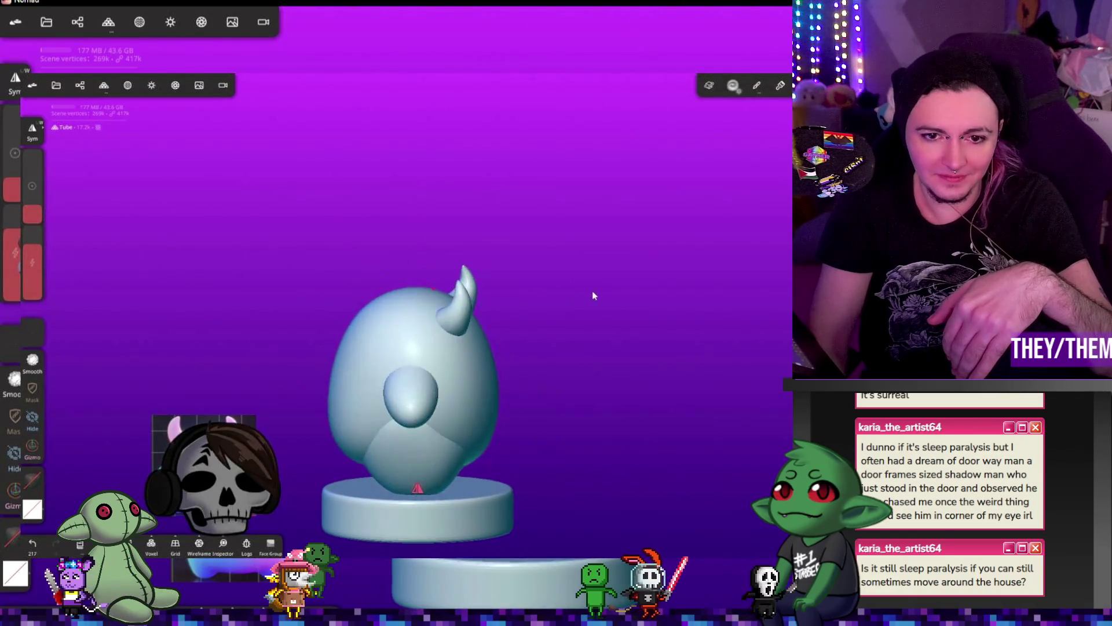
drag(474, 307, 472, 296)
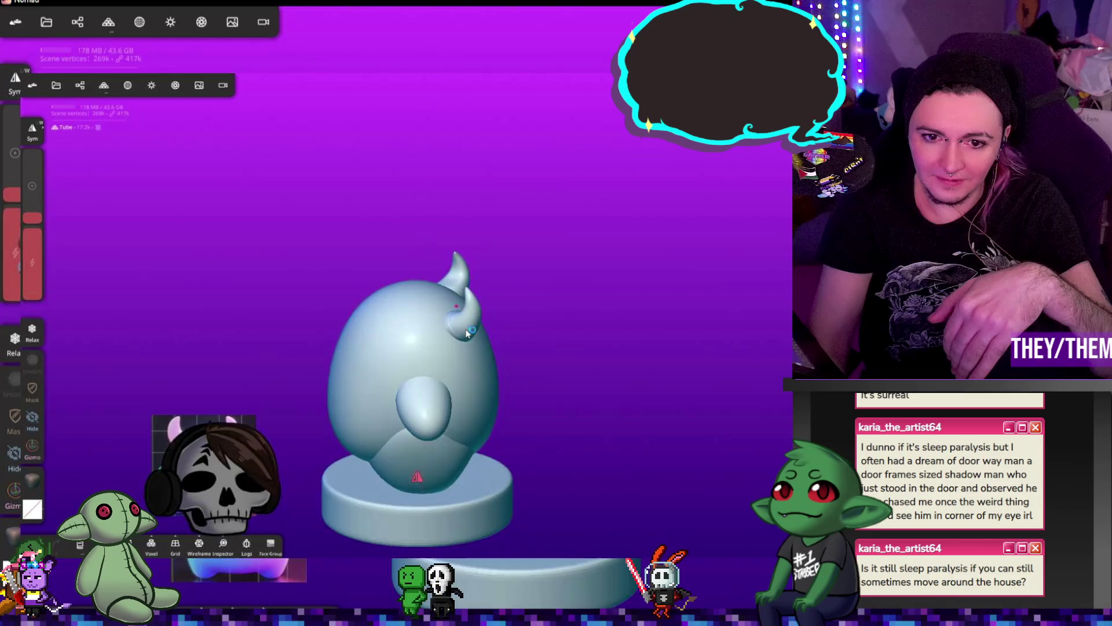
drag(579, 348, 579, 336)
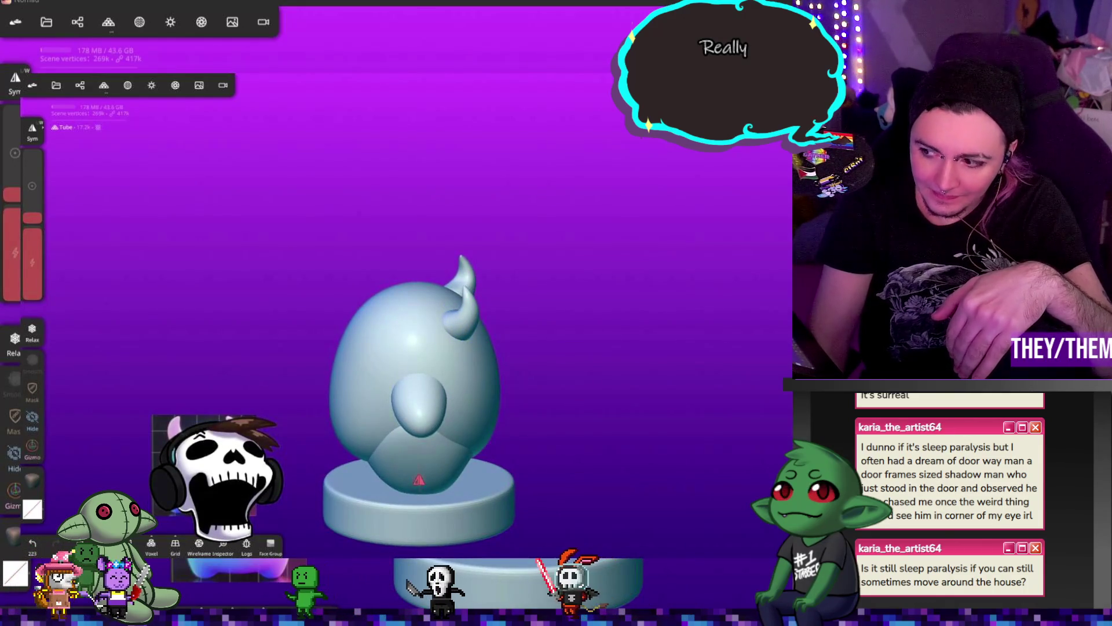
drag(406, 330, 564, 330)
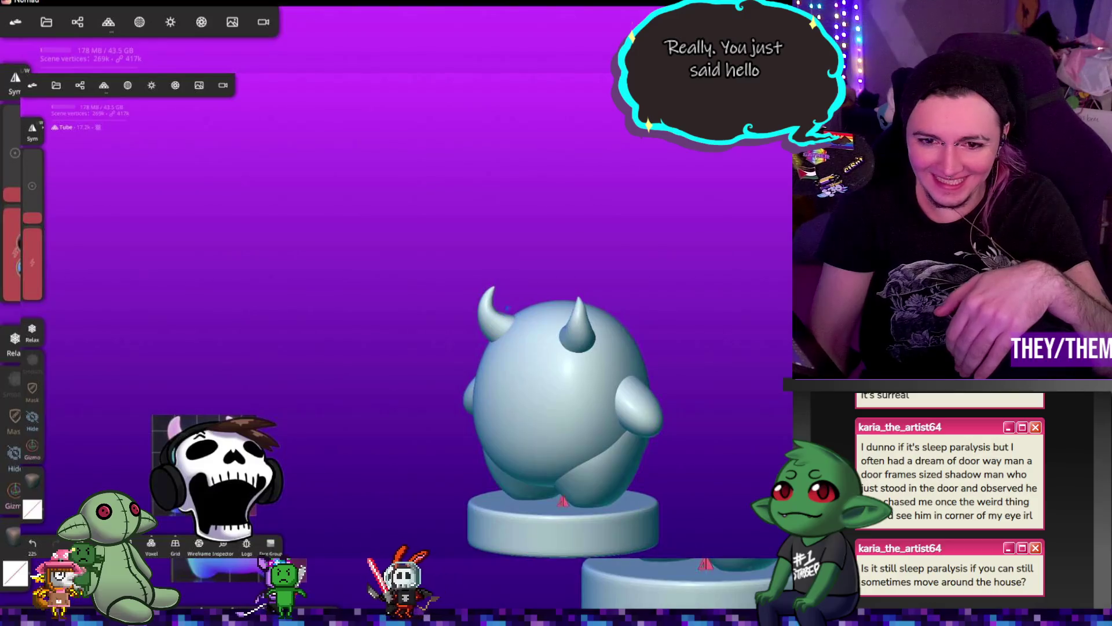
drag(741, 350, 822, 350)
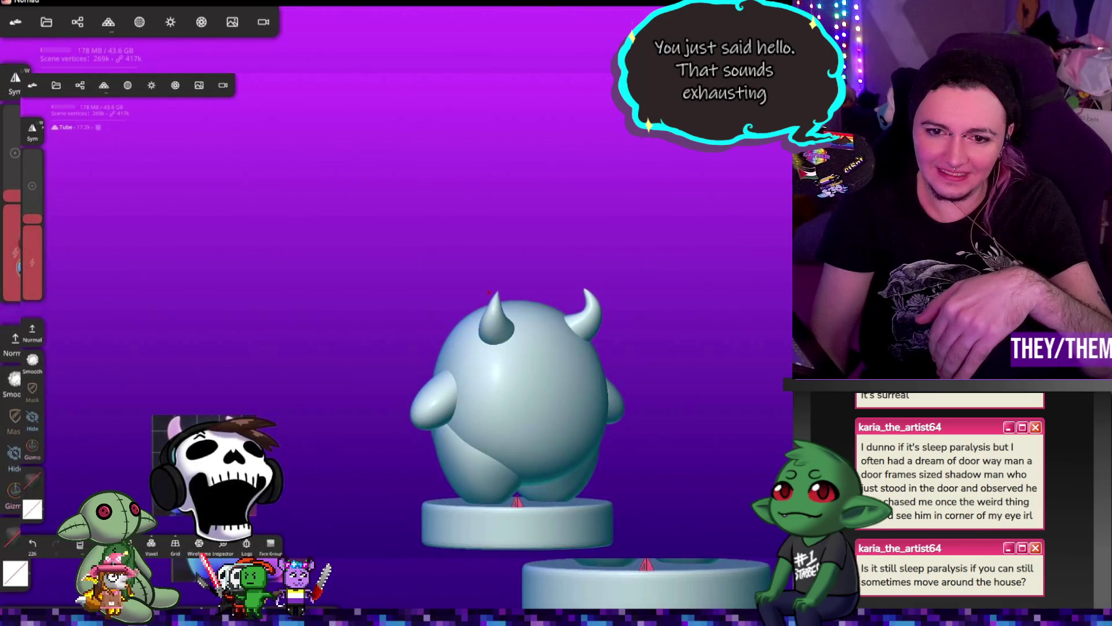
mouse_move(544, 319)
mouse_down()
mouse_move(572, 311)
mouse_move(559, 301)
mouse_up()
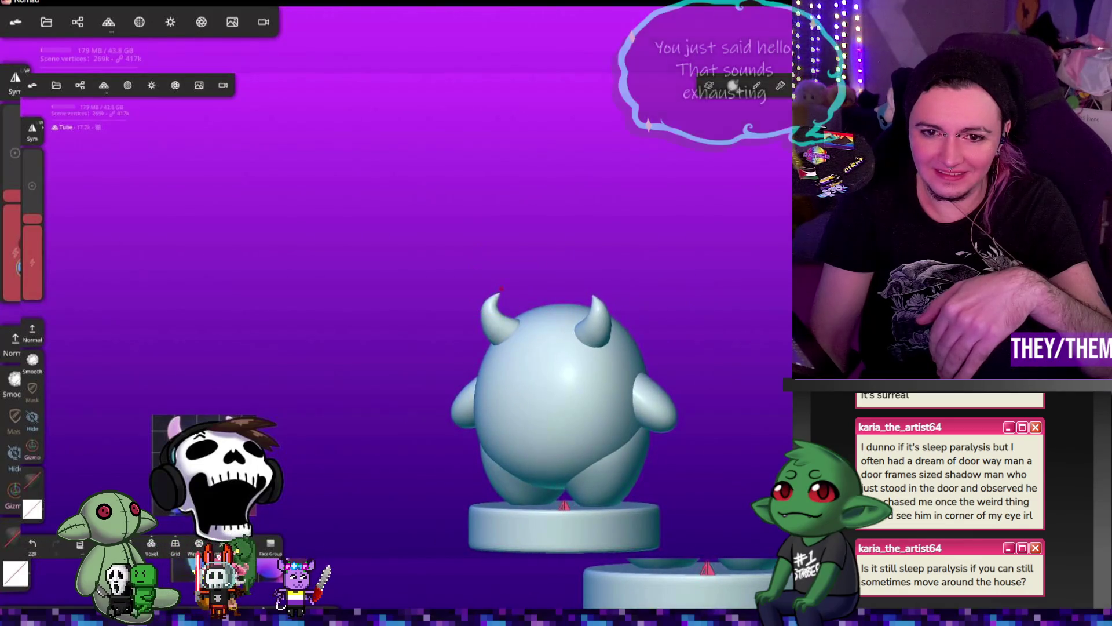
right_drag(572, 315, 452, 312)
drag(536, 318, 508, 317)
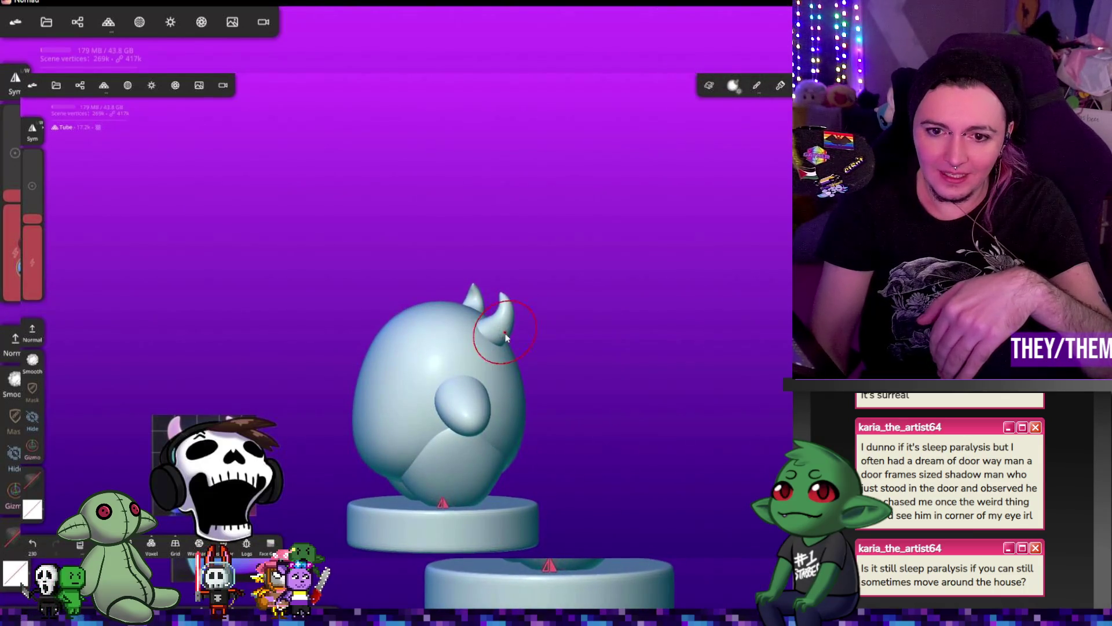
drag(510, 325, 506, 307)
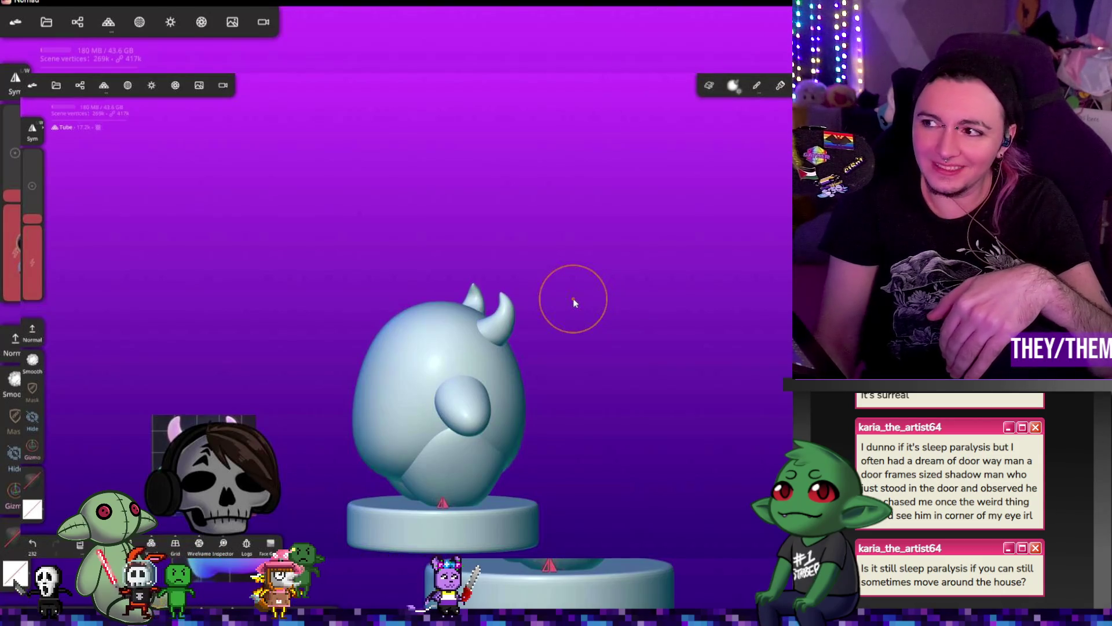
mouse_move(678, 298)
mouse_down()
mouse_move(411, 313)
mouse_move(493, 303)
mouse_up()
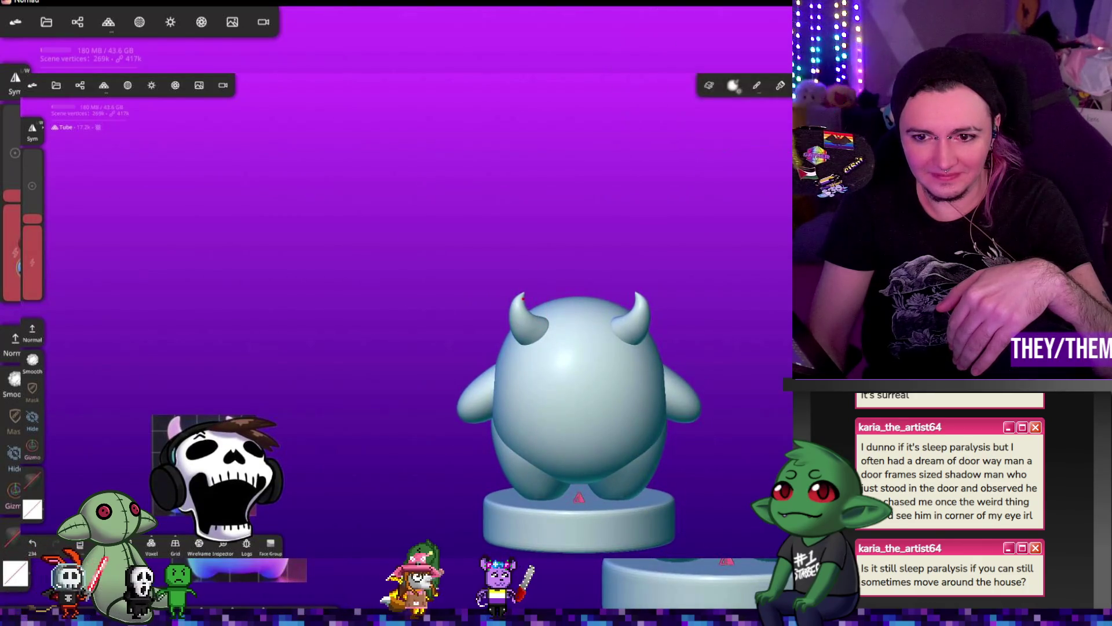
drag(521, 319, 536, 334)
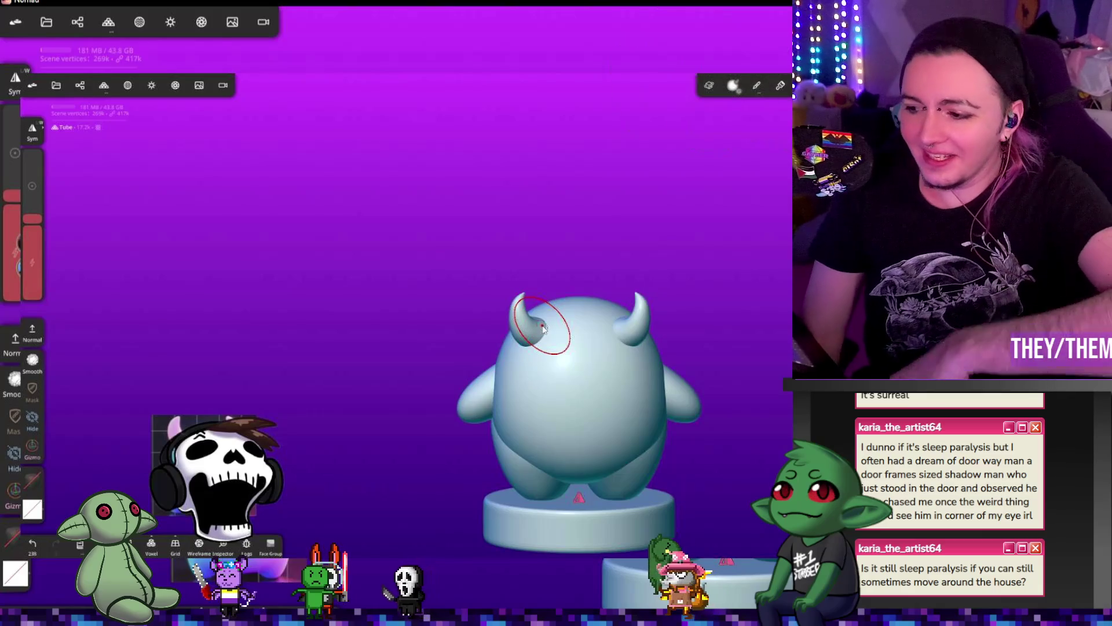
- Enlarge the brush slightly and reshape the left horn and its tip
drag(712, 313, 746, 312)
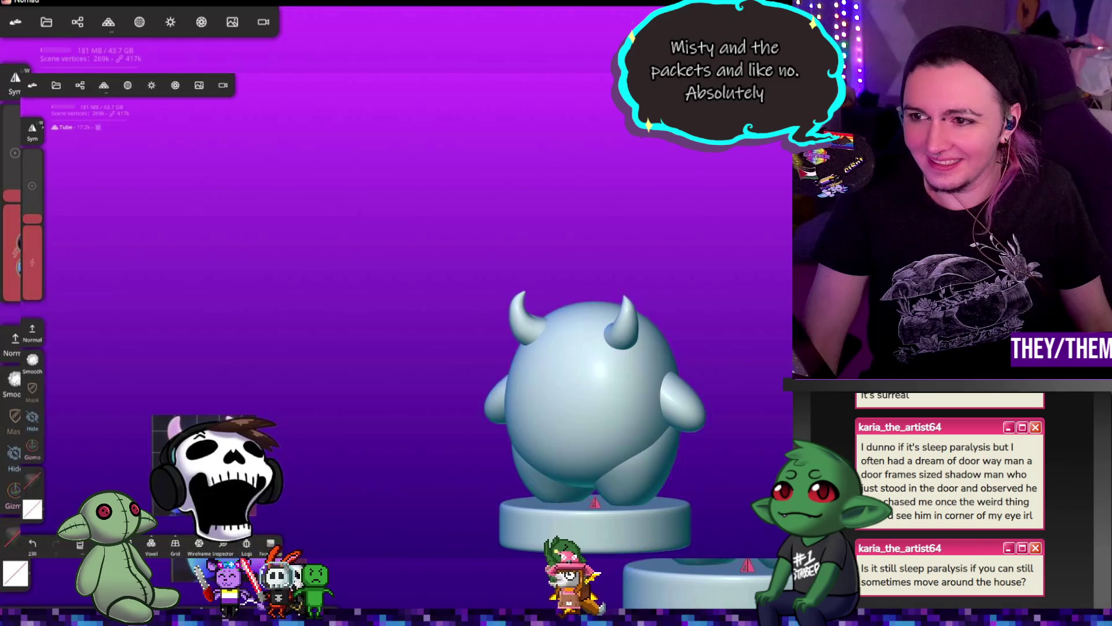
drag(29, 220, 29, 217)
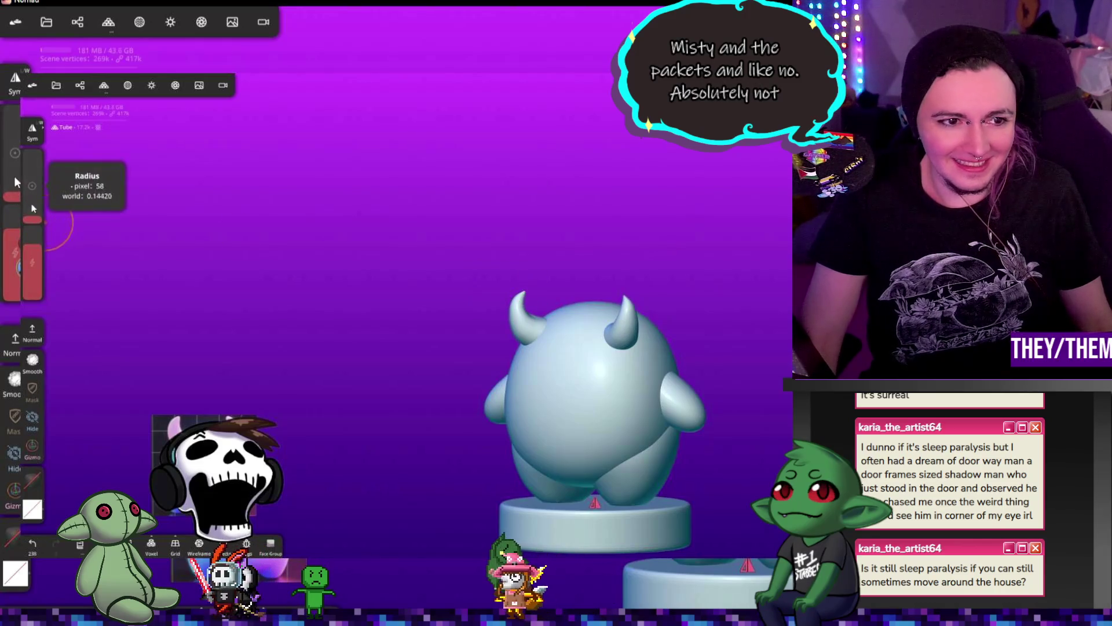
drag(521, 296, 520, 320)
mouse_move(369, 361)
mouse_down()
mouse_move(714, 426)
mouse_move(565, 285)
mouse_up()
click(508, 296)
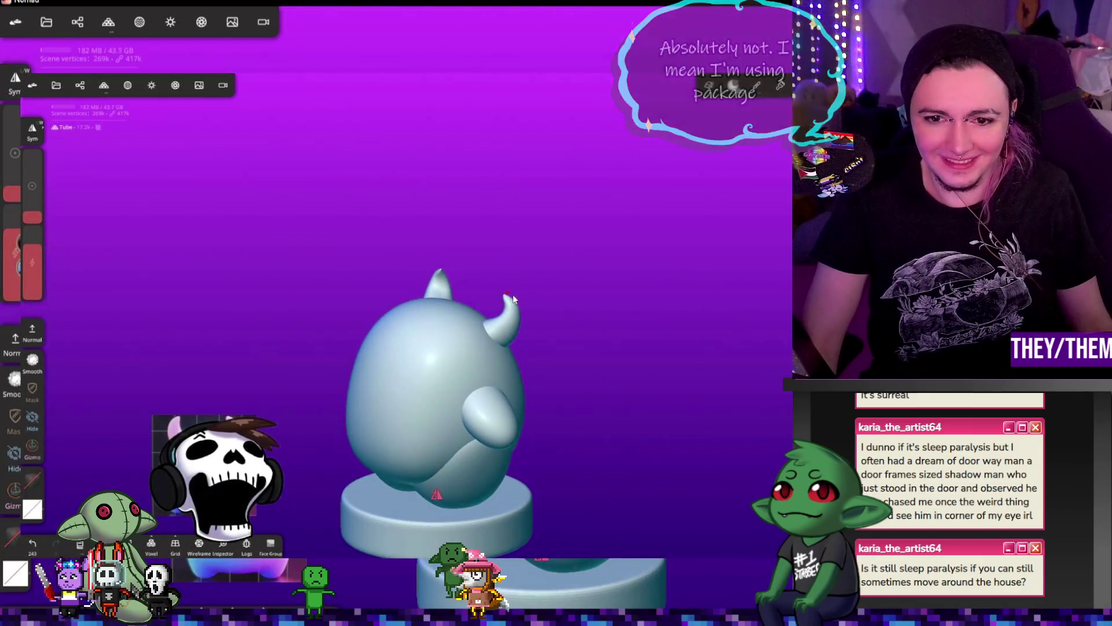
mouse_move(512, 300)
mouse_down()
mouse_move(530, 346)
mouse_move(372, 336)
mouse_move(382, 331)
mouse_up()
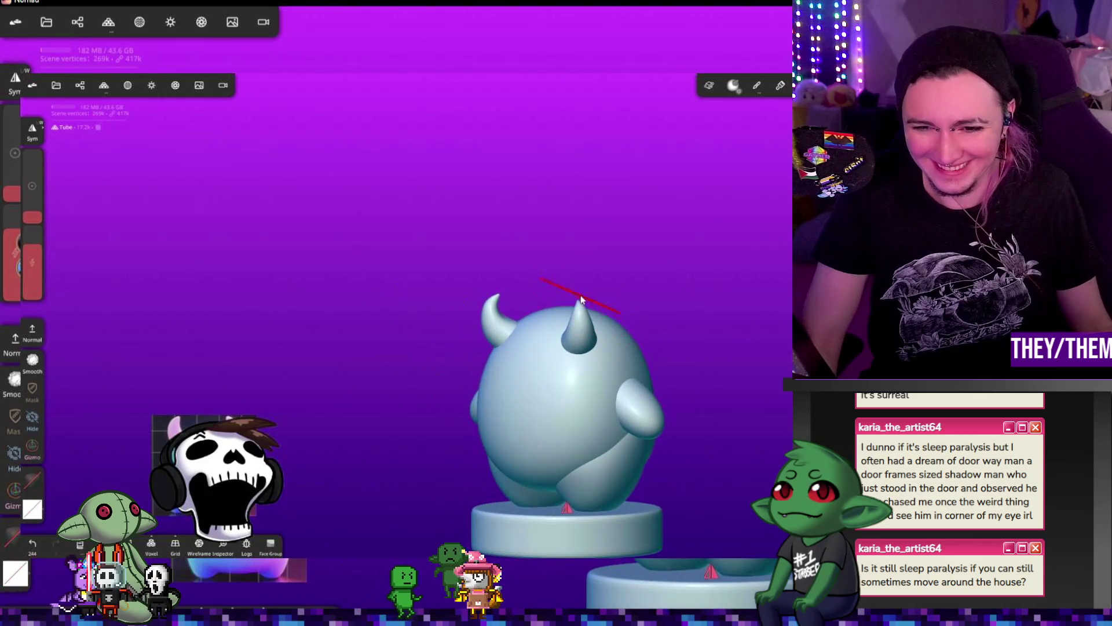
mouse_move(581, 300)
mouse_down()
mouse_move(497, 297)
mouse_move(493, 324)
mouse_move(513, 321)
mouse_up()
mouse_move(513, 321)
right_down()
mouse_move(576, 372)
mouse_move(557, 341)
right_up()
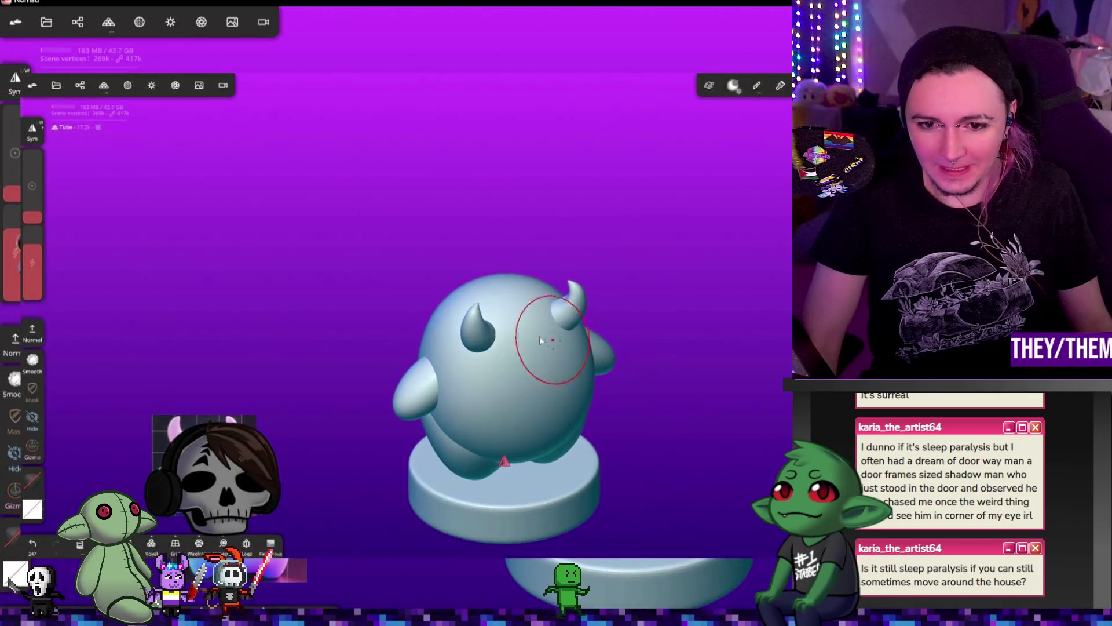
- Sculpt both horns symmetrically from front and back views, refining the tips
mouse_move(749, 355)
right_down()
mouse_move(513, 314)
mouse_move(637, 276)
right_up()
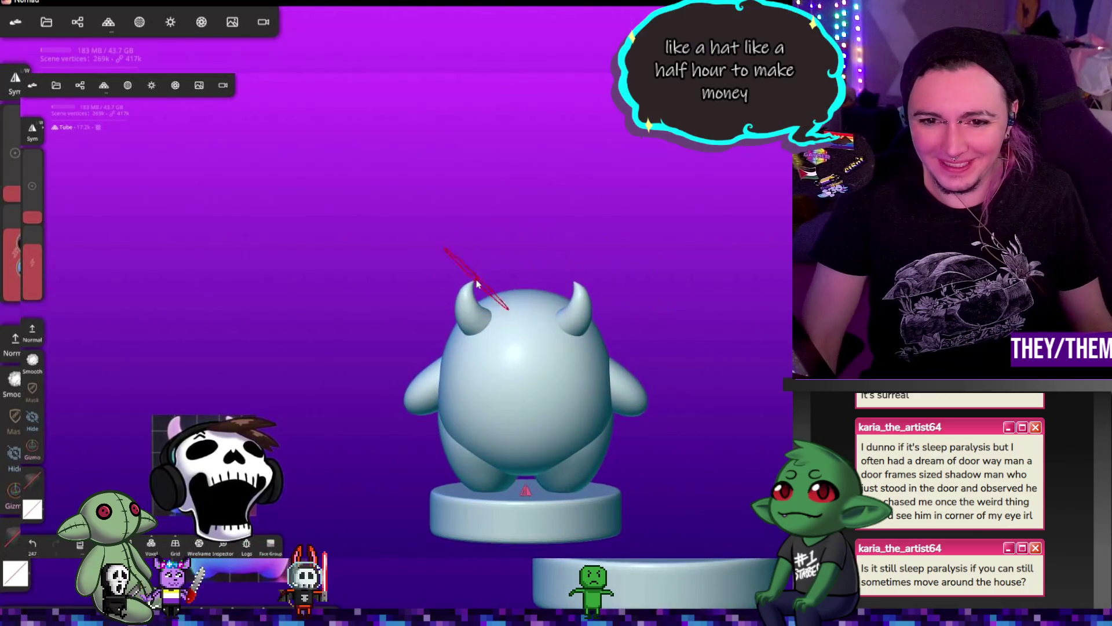
drag(473, 281, 456, 300)
mouse_move(482, 286)
mouse_down()
mouse_move(516, 372)
mouse_move(576, 365)
mouse_move(551, 354)
mouse_move(634, 378)
mouse_move(505, 373)
mouse_move(400, 342)
mouse_up()
drag(465, 312, 467, 294)
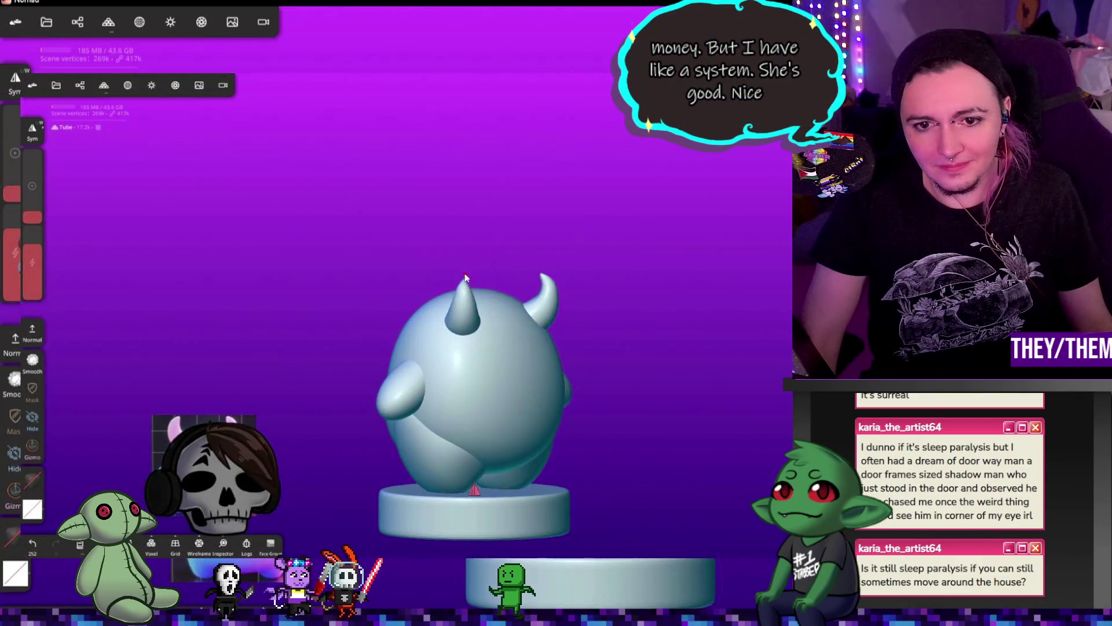
mouse_move(724, 405)
mouse_down()
mouse_move(751, 418)
mouse_move(566, 308)
mouse_move(713, 289)
mouse_up()
drag(480, 277, 468, 282)
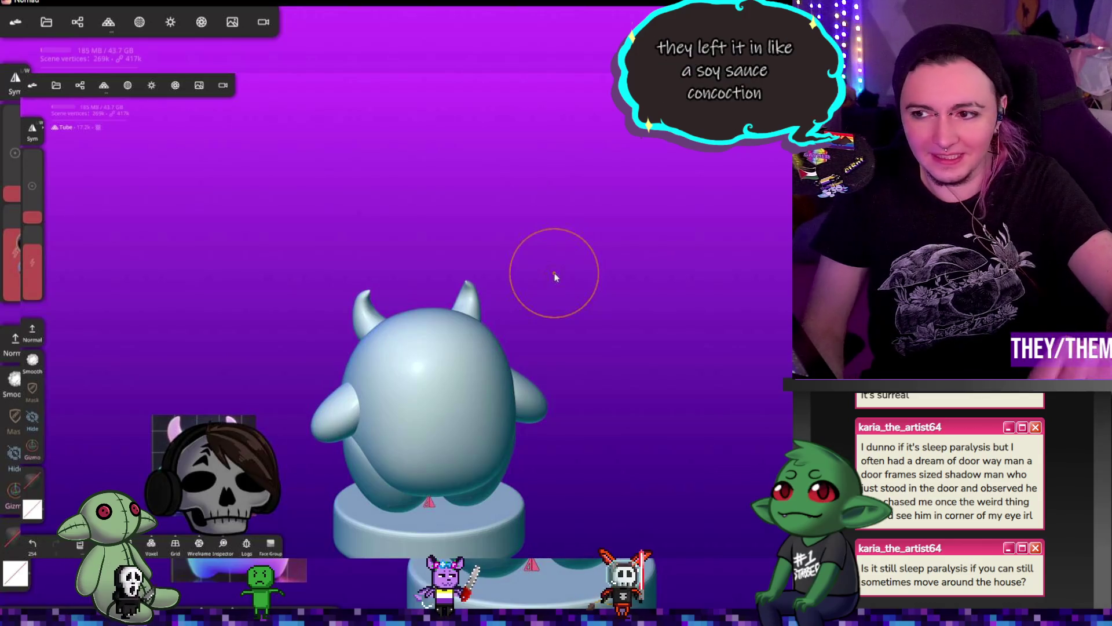
- Stroke across the right horn and sculpt around the left horn
drag(700, 327, 330, 320)
scroll(485, 339, up, 2)
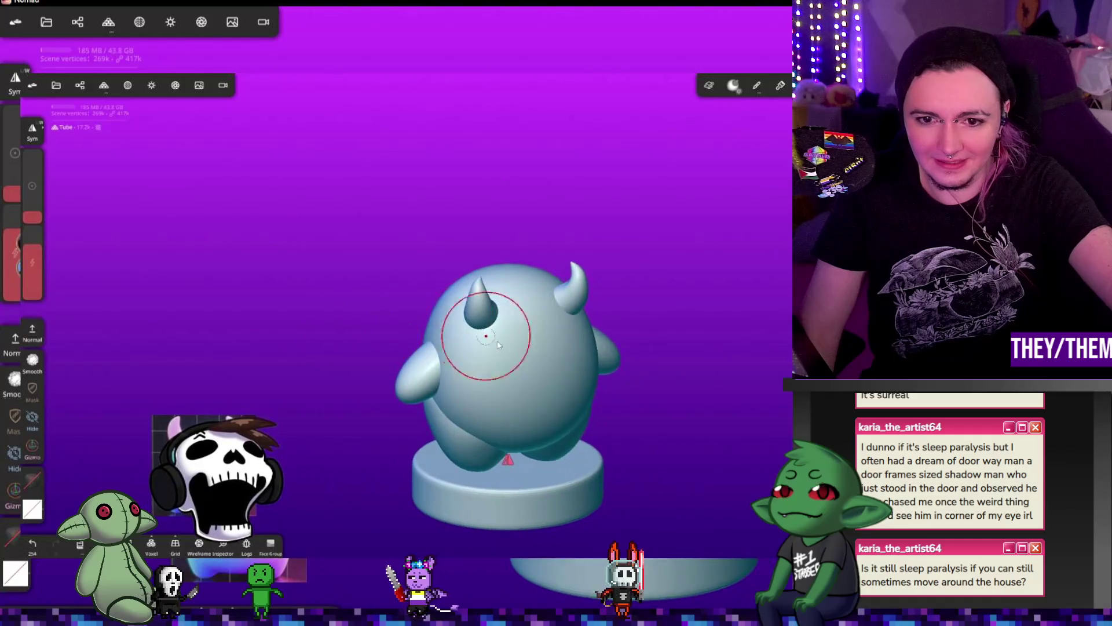
right_drag(486, 339, 764, 397)
drag(556, 323, 561, 328)
right_drag(744, 372, 687, 332)
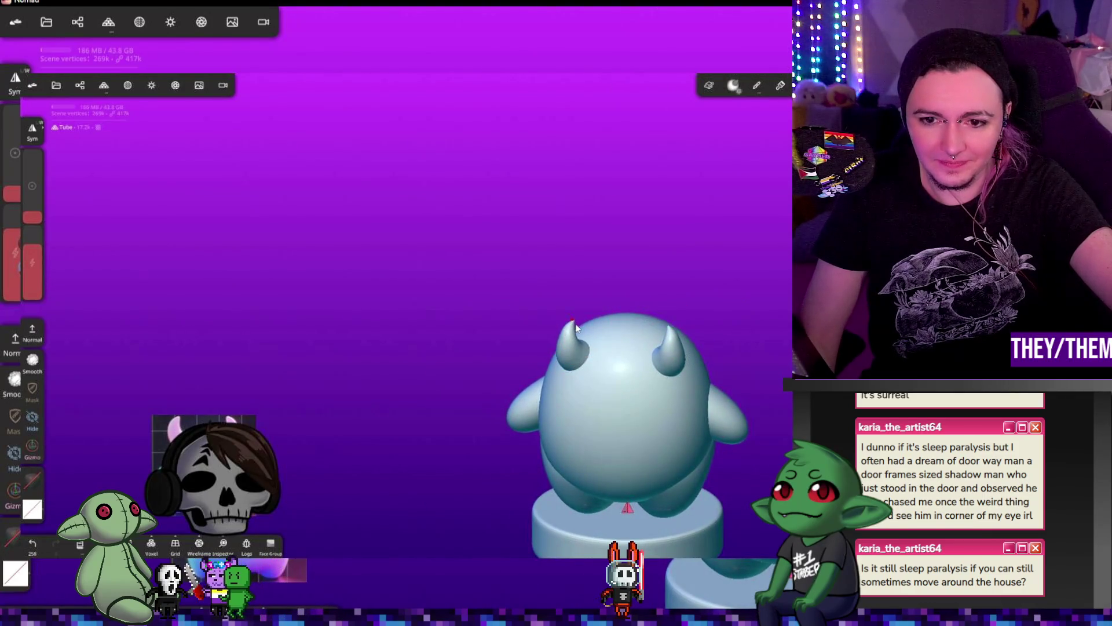
drag(576, 328, 567, 331)
right_drag(570, 338, 681, 372)
drag(681, 372, 626, 367)
mouse_move(626, 367)
right_down()
mouse_move(672, 425)
mouse_move(653, 372)
right_up()
mouse_move(653, 373)
mouse_down()
mouse_move(632, 376)
mouse_move(633, 408)
mouse_up()
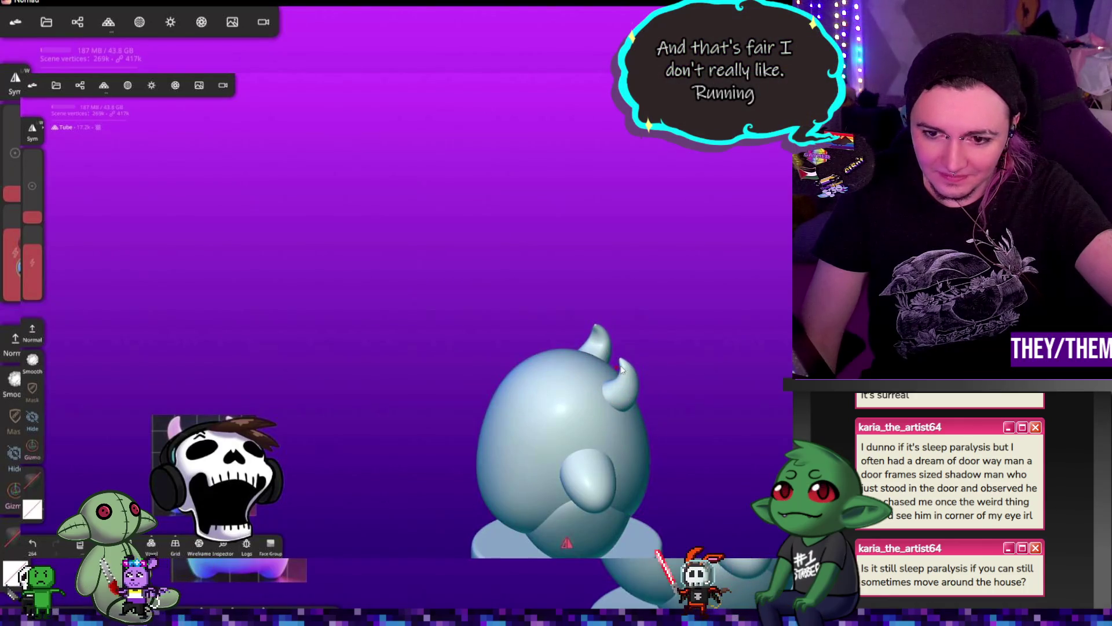
- Refine both horns with small strokes from side and front angles
mouse_move(758, 375)
right_down()
mouse_move(521, 345)
mouse_move(720, 360)
mouse_move(650, 365)
right_up()
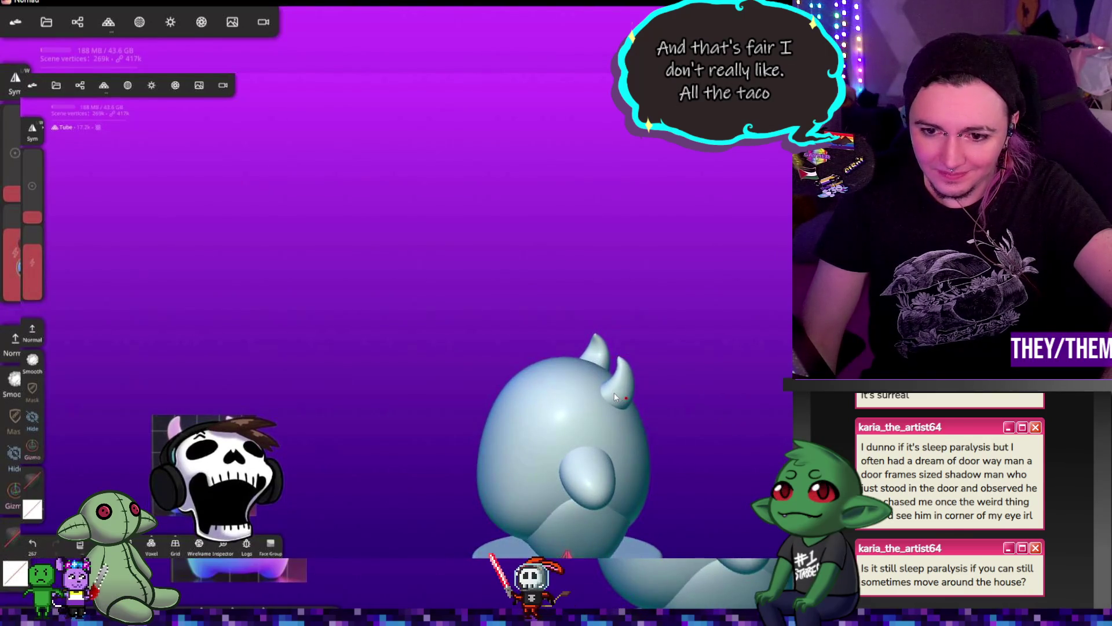
mouse_move(762, 397)
right_down()
mouse_move(522, 397)
mouse_move(474, 375)
mouse_move(671, 401)
mouse_move(631, 396)
mouse_move(635, 414)
right_up()
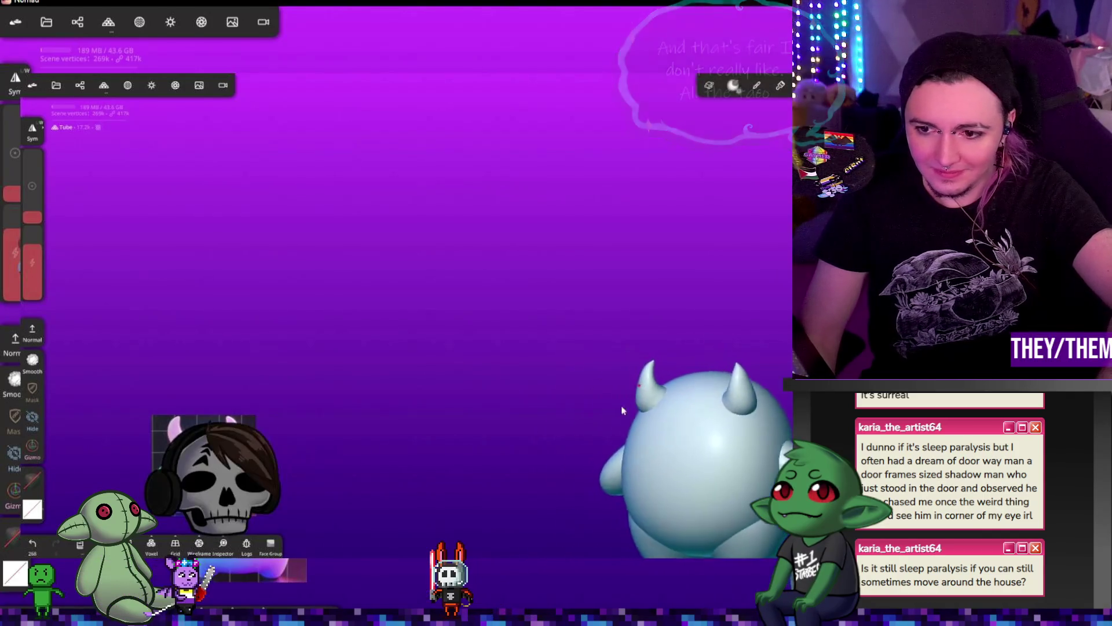
drag(641, 387, 625, 385)
right_drag(629, 390, 652, 412)
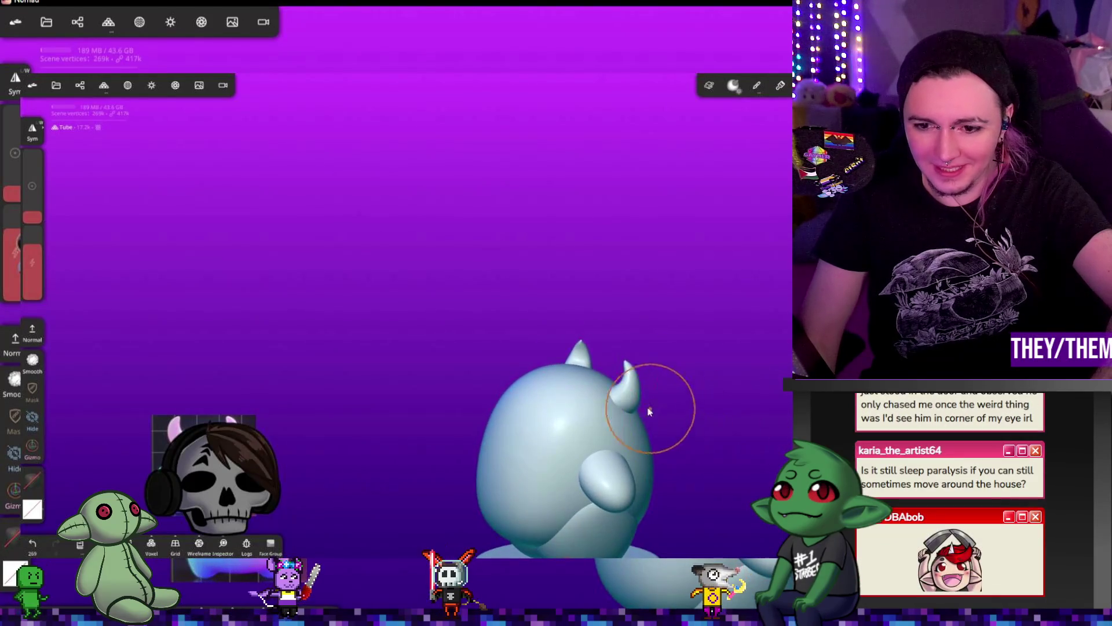
drag(635, 405, 621, 383)
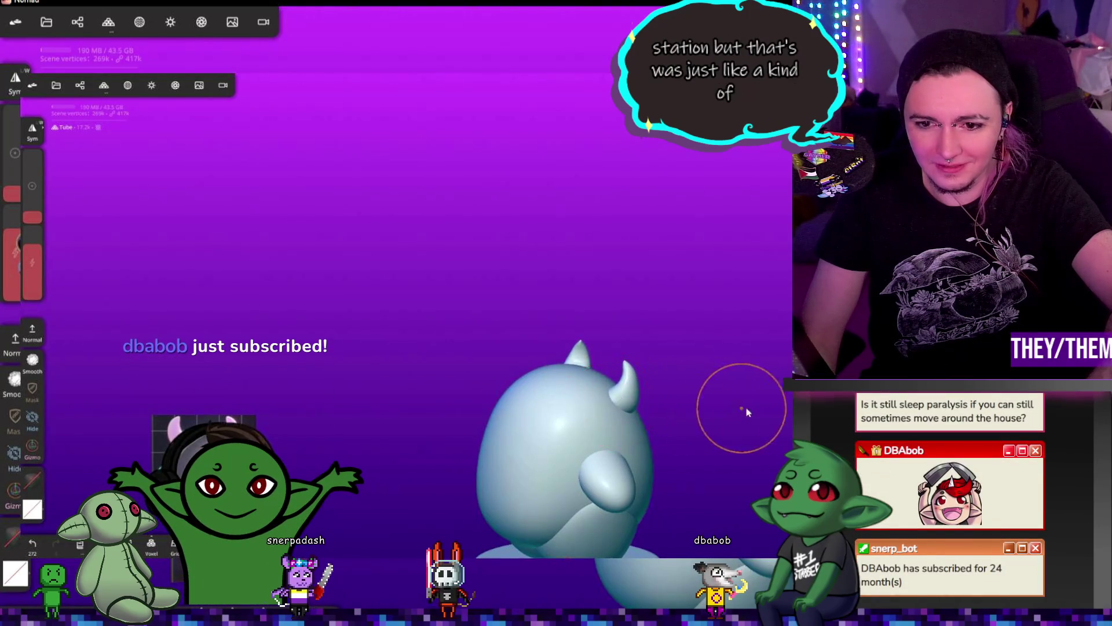
right_drag(736, 406, 538, 415)
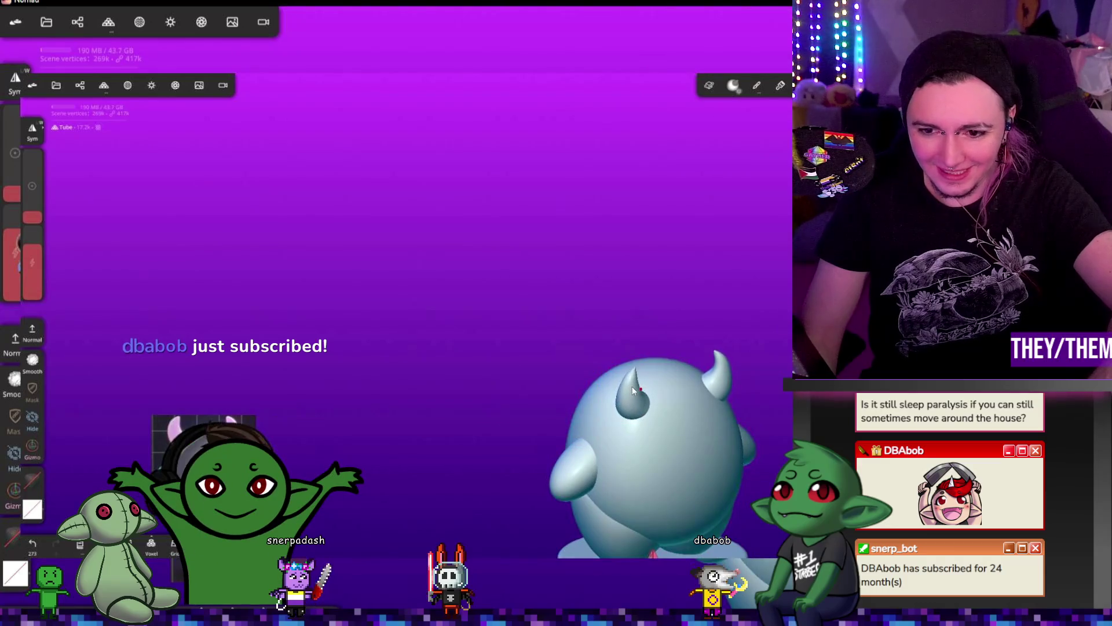
mouse_move(634, 391)
right_down()
mouse_move(641, 447)
mouse_move(768, 443)
mouse_move(773, 434)
right_up()
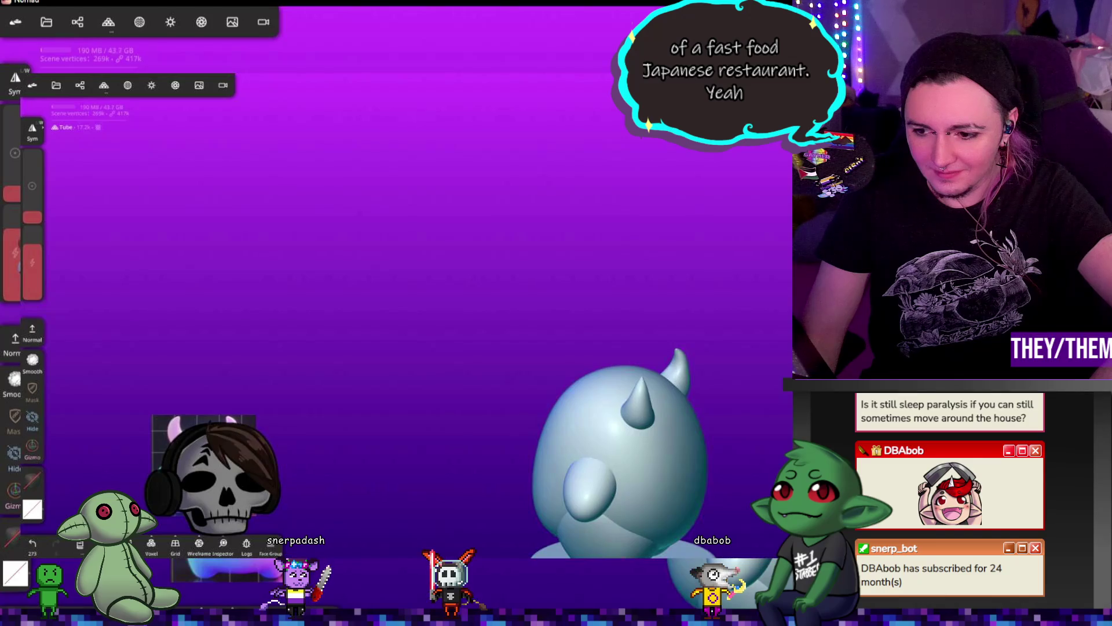
key(g)
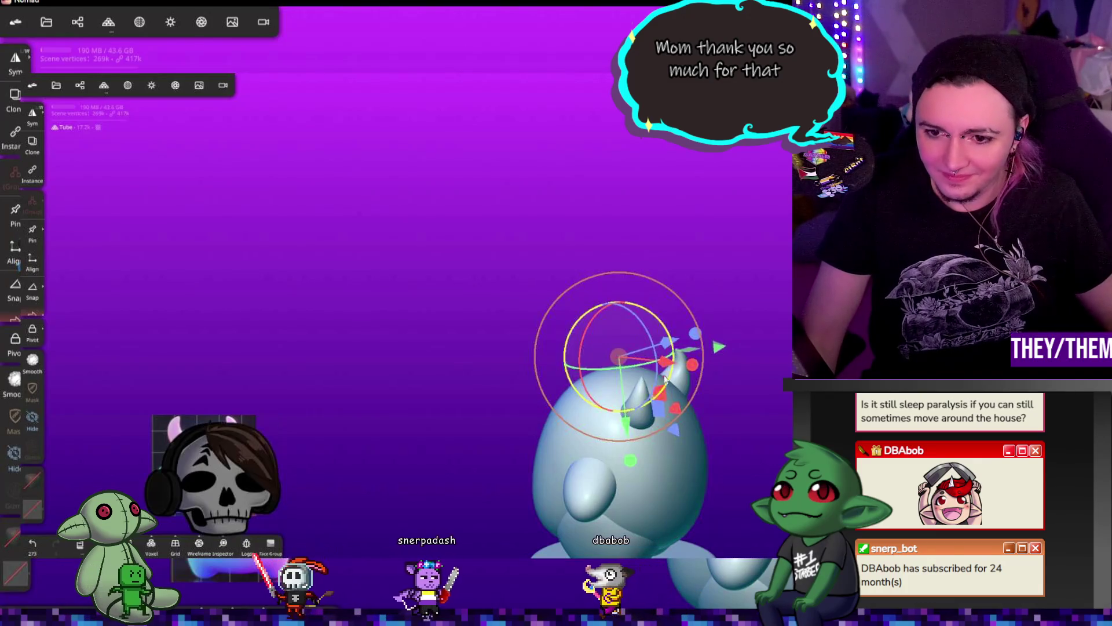
- Rotate the horn and move it higher on the head and sideways along X
drag(666, 379, 609, 365)
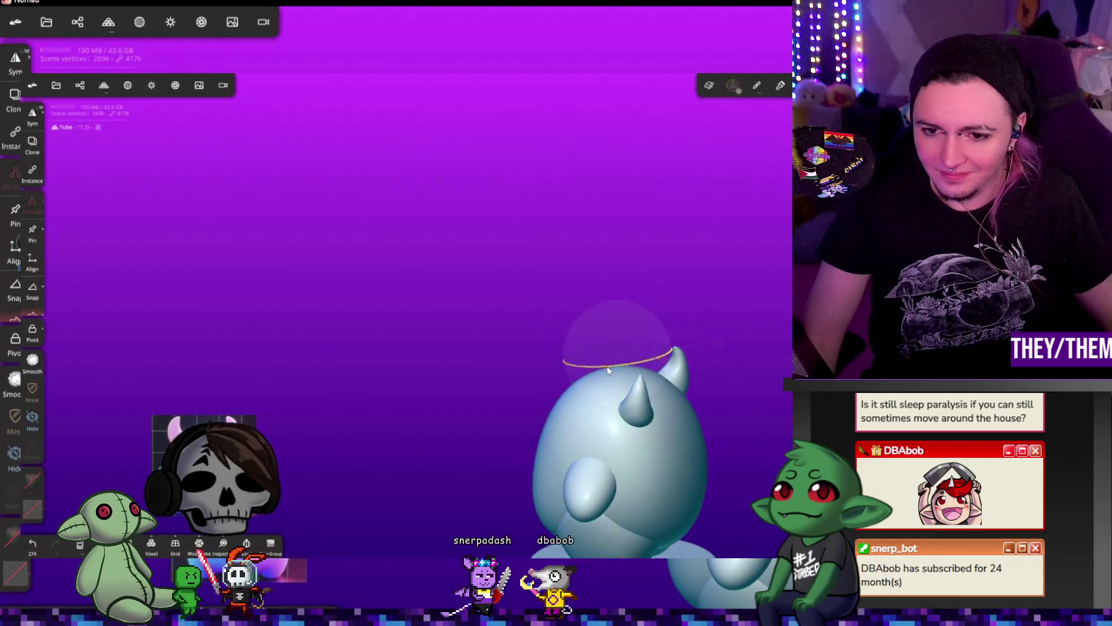
drag(641, 402, 663, 327)
mouse_move(666, 376)
mouse_down()
mouse_move(695, 394)
mouse_move(614, 382)
mouse_move(701, 374)
mouse_move(692, 378)
mouse_up()
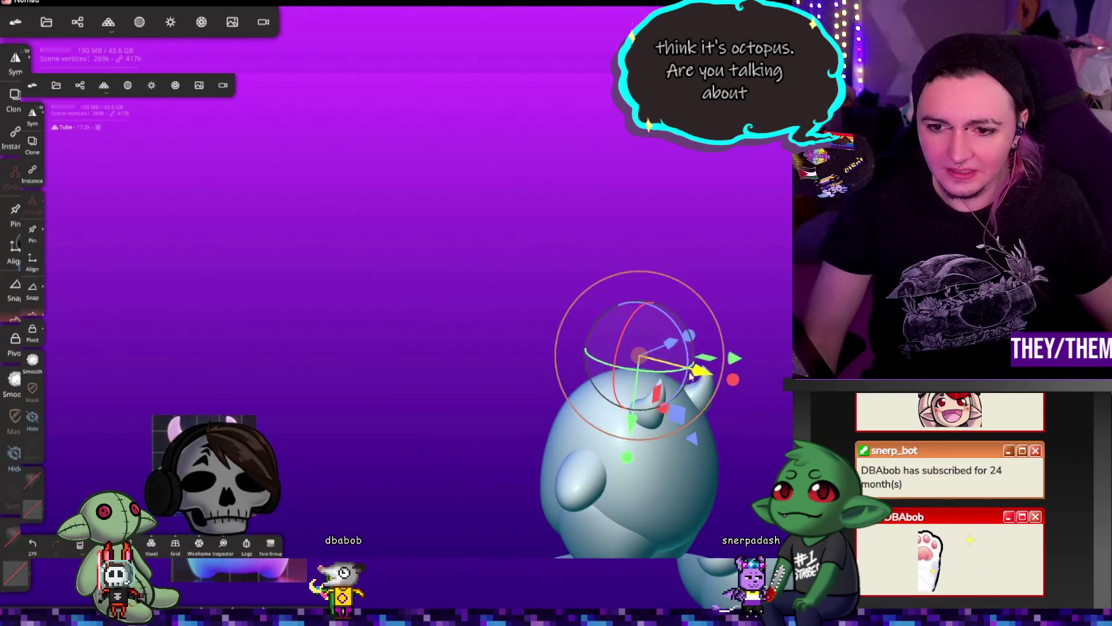
drag(634, 423, 643, 402)
drag(693, 334, 685, 328)
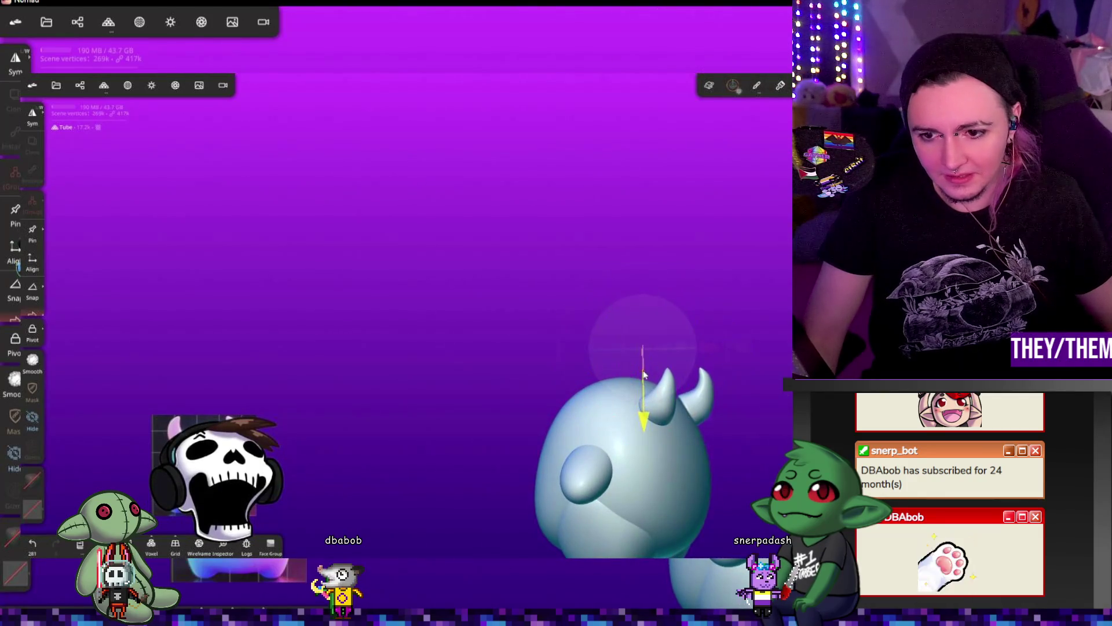
drag(643, 376, 643, 373)
drag(707, 348, 710, 348)
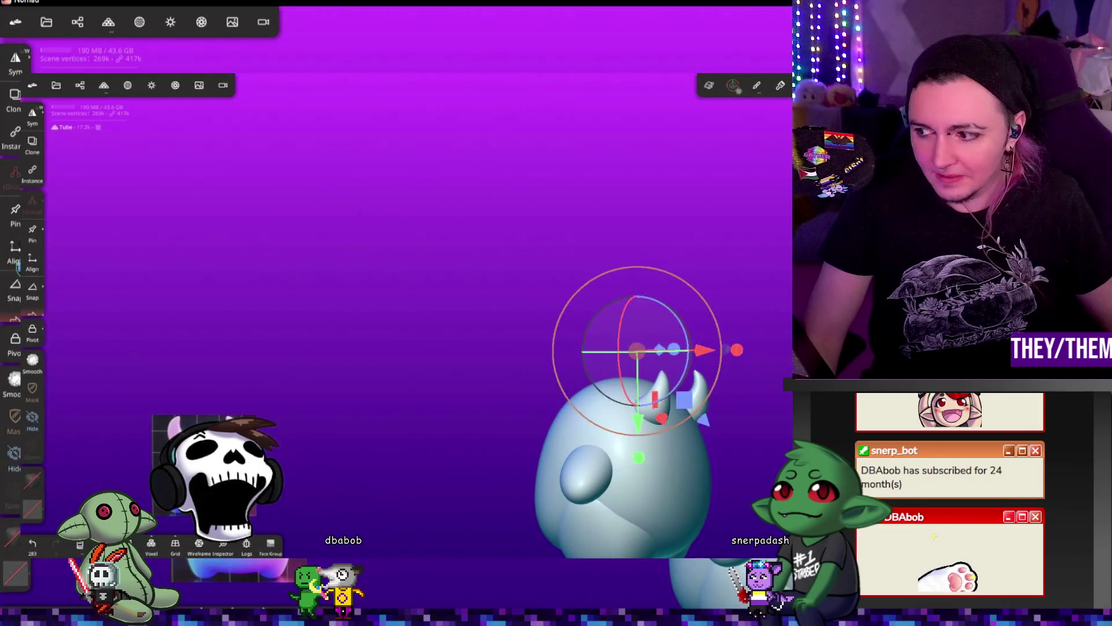
- Orbit to a frontal view and exit the gizmo transform
drag(775, 430, 789, 441)
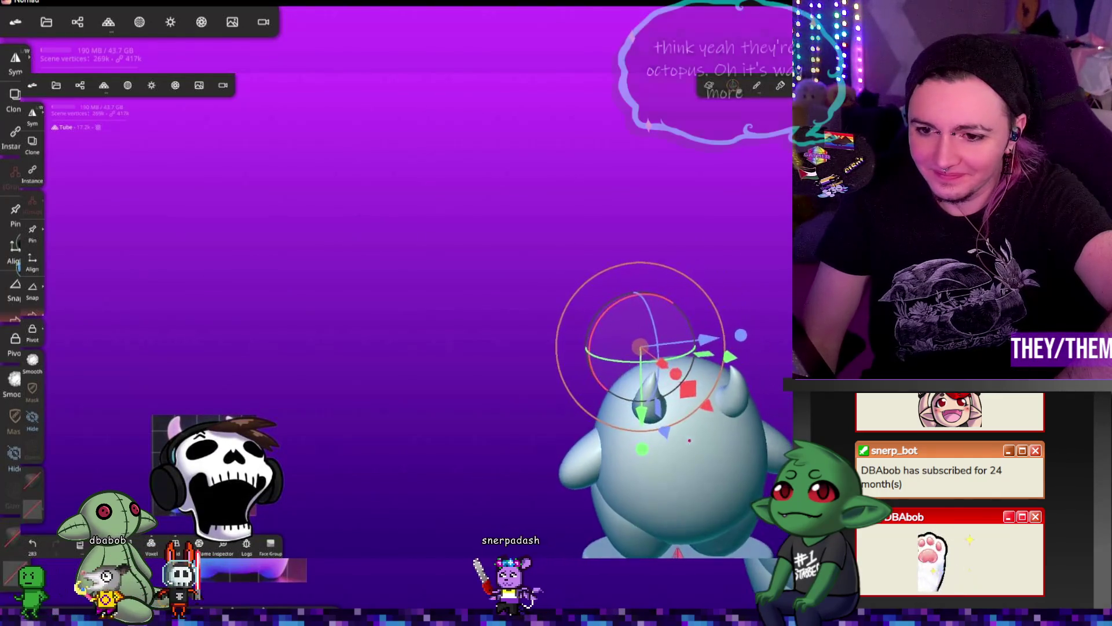
drag(785, 446, 711, 405)
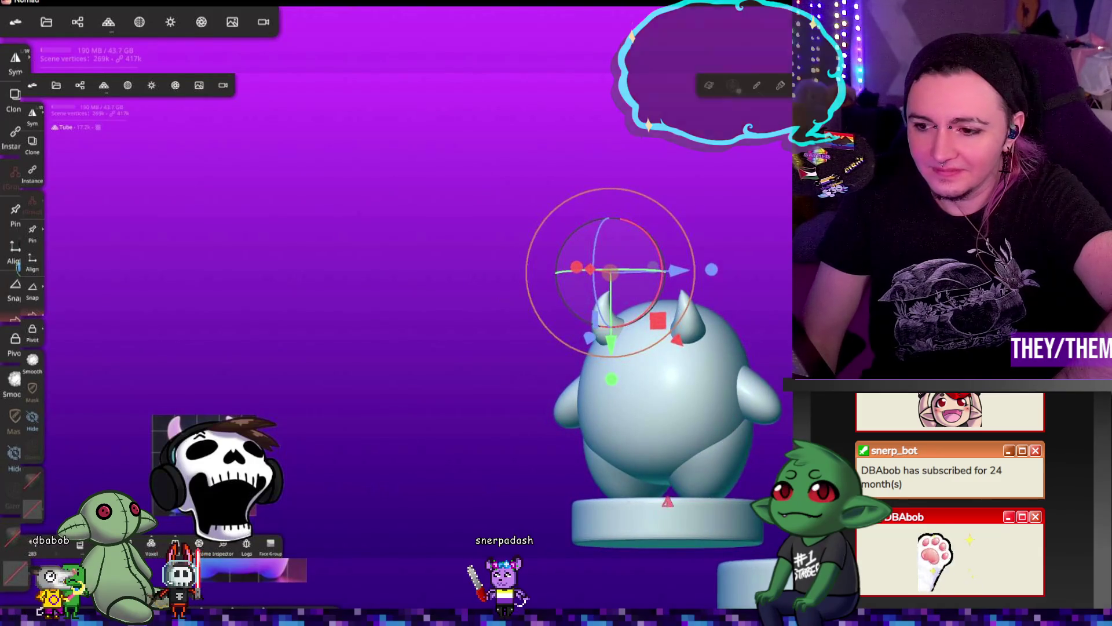
click(32, 287)
drag(406, 347, 325, 347)
- Orbit and zoom around the monster to inspect it from the sides and front
drag(625, 348, 475, 272)
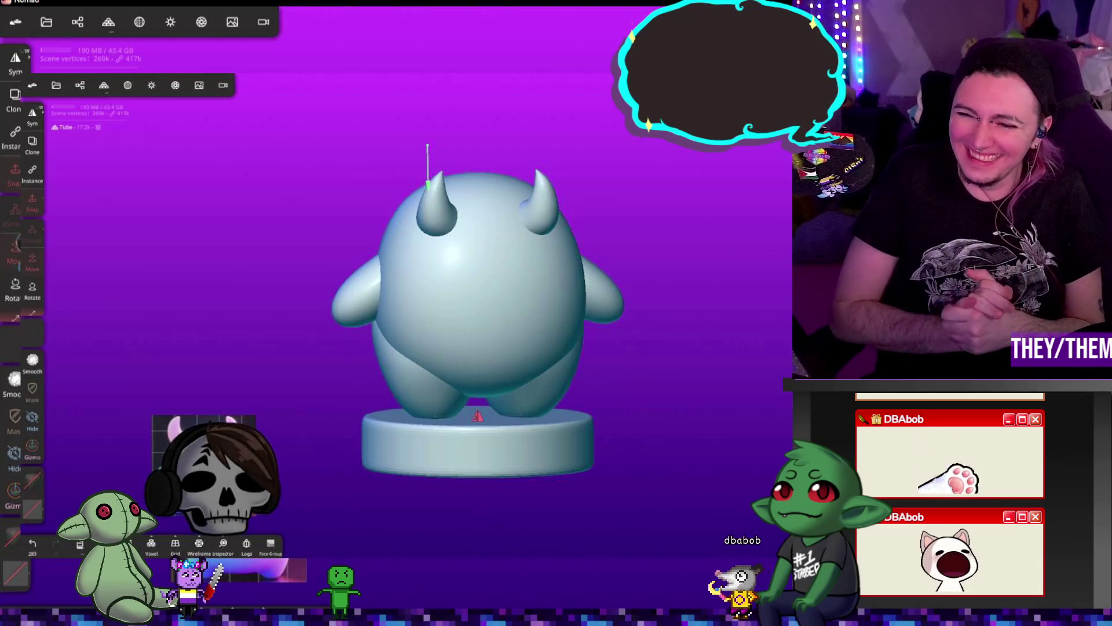
mouse_move(628, 318)
mouse_down()
mouse_move(762, 371)
mouse_move(696, 340)
mouse_move(614, 338)
mouse_up()
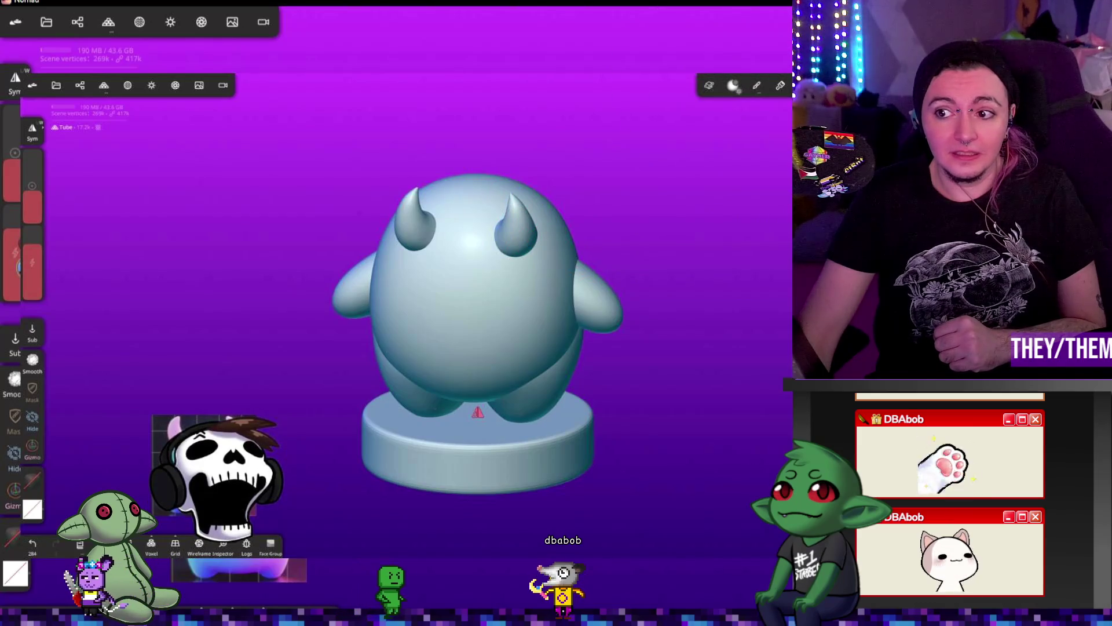
mouse_move(607, 104)
mouse_down()
mouse_move(675, 196)
mouse_move(545, 200)
mouse_up()
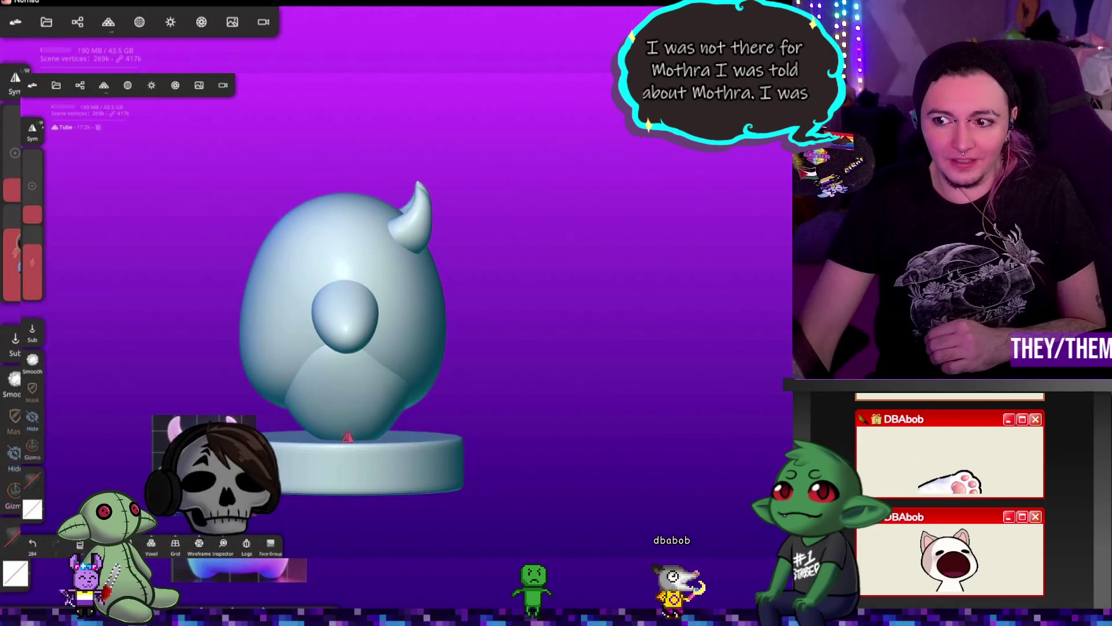
scroll(347, 312, up, 3)
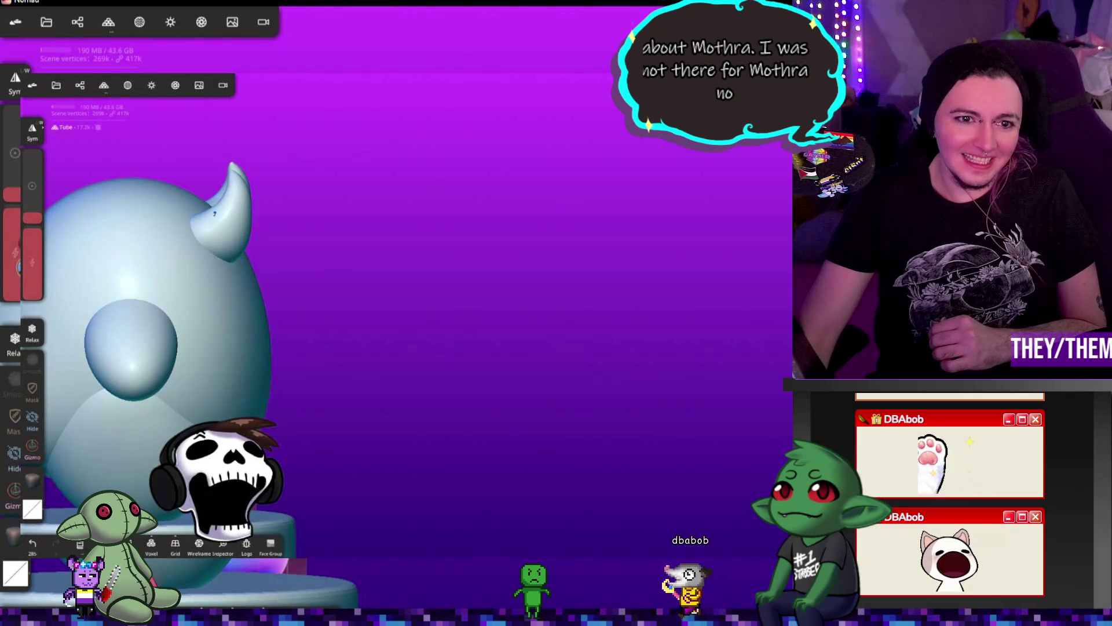
mouse_move(371, 231)
mouse_down()
mouse_move(174, 223)
mouse_move(237, 185)
mouse_move(377, 260)
mouse_move(502, 297)
mouse_move(380, 281)
mouse_move(370, 253)
mouse_move(262, 227)
mouse_up()
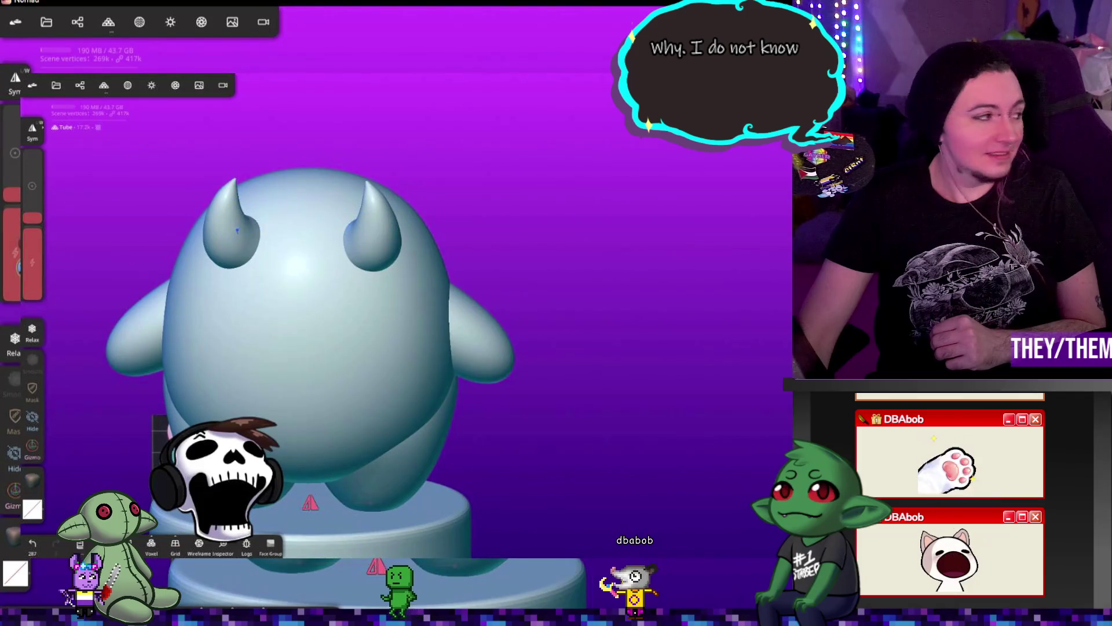
mouse_move(516, 323)
mouse_down()
mouse_move(603, 315)
mouse_move(628, 257)
mouse_move(658, 268)
mouse_up()
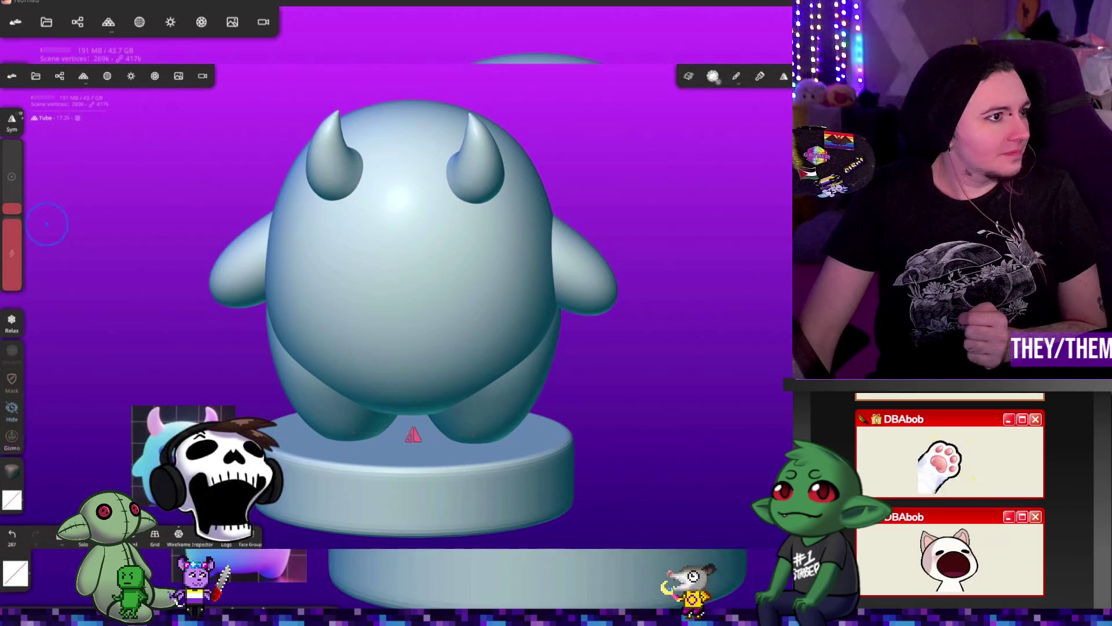
mouse_move(135, 207)
mouse_down()
mouse_move(227, 200)
mouse_move(218, 166)
mouse_move(201, 172)
mouse_move(504, 231)
mouse_move(408, 210)
mouse_move(263, 206)
mouse_up()
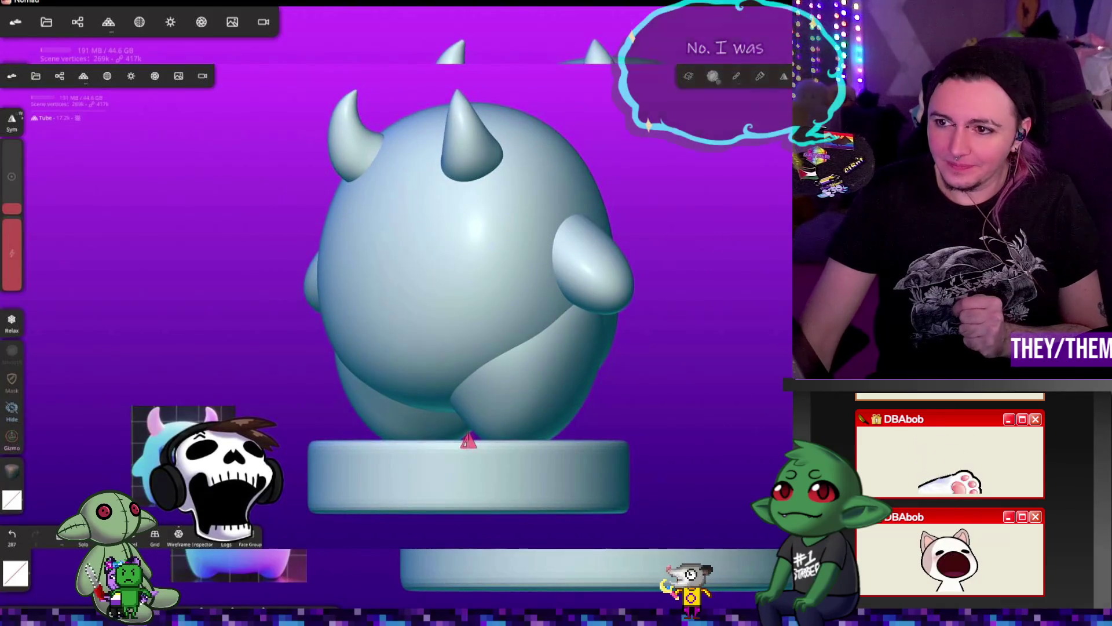
- Switch to another brush and touch up the left horn with a light stroke
click(736, 76)
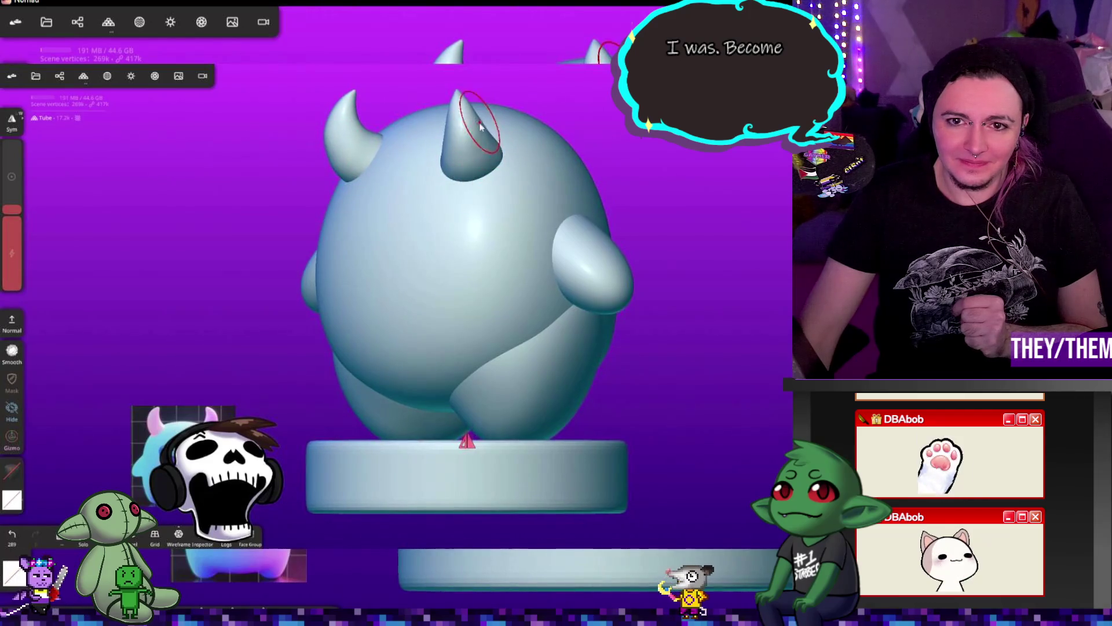
mouse_move(359, 110)
mouse_down()
mouse_move(472, 160)
mouse_move(461, 142)
mouse_move(414, 129)
mouse_move(343, 142)
mouse_up()
click(346, 138)
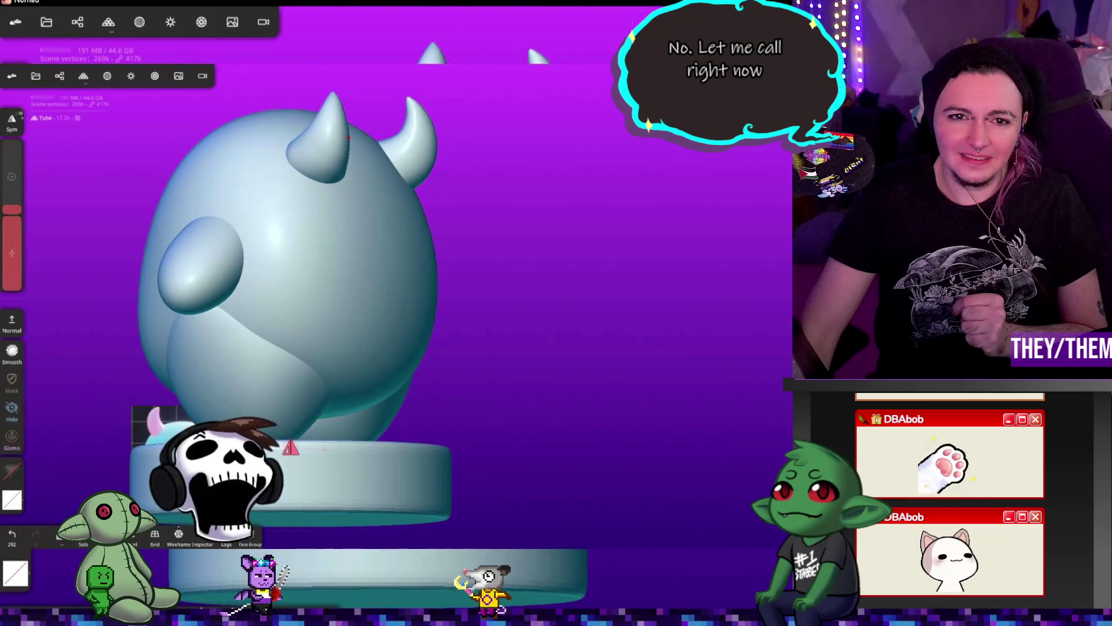
mouse_move(510, 191)
mouse_down()
mouse_move(477, 179)
mouse_move(380, 94)
mouse_up()
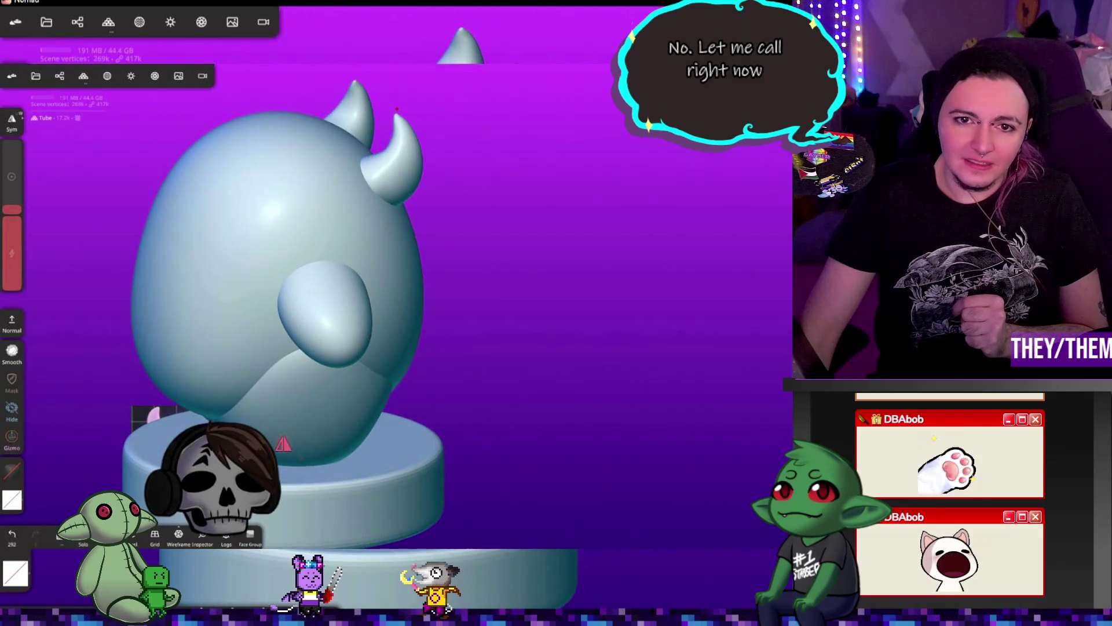
drag(514, 155, 325, 128)
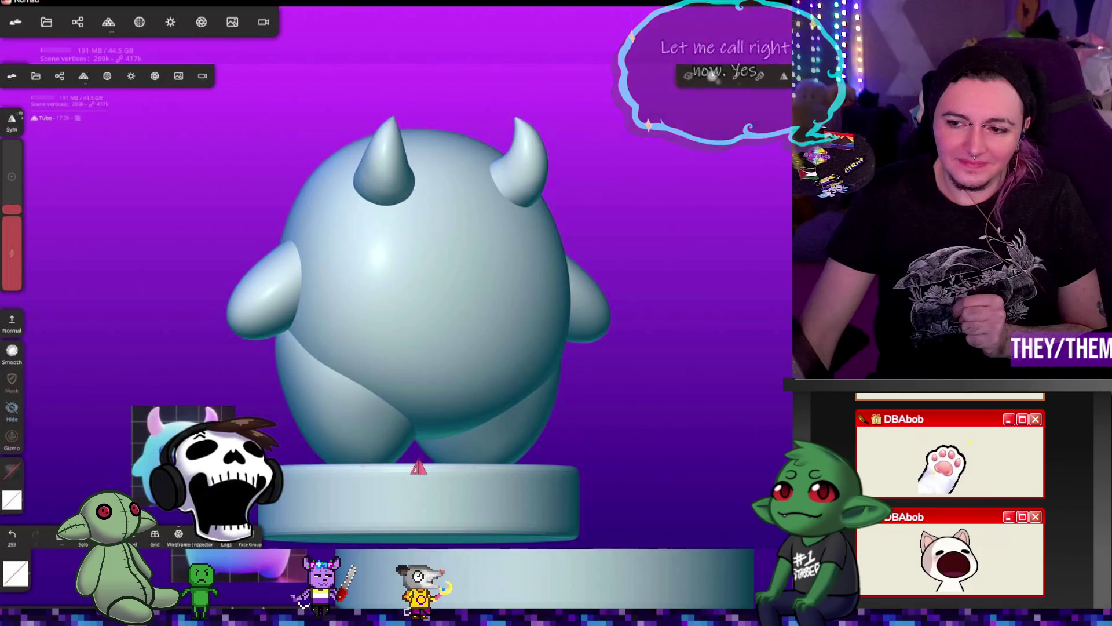
- Reposition the left horn with the gizmo so it sits on top of the head
key(g)
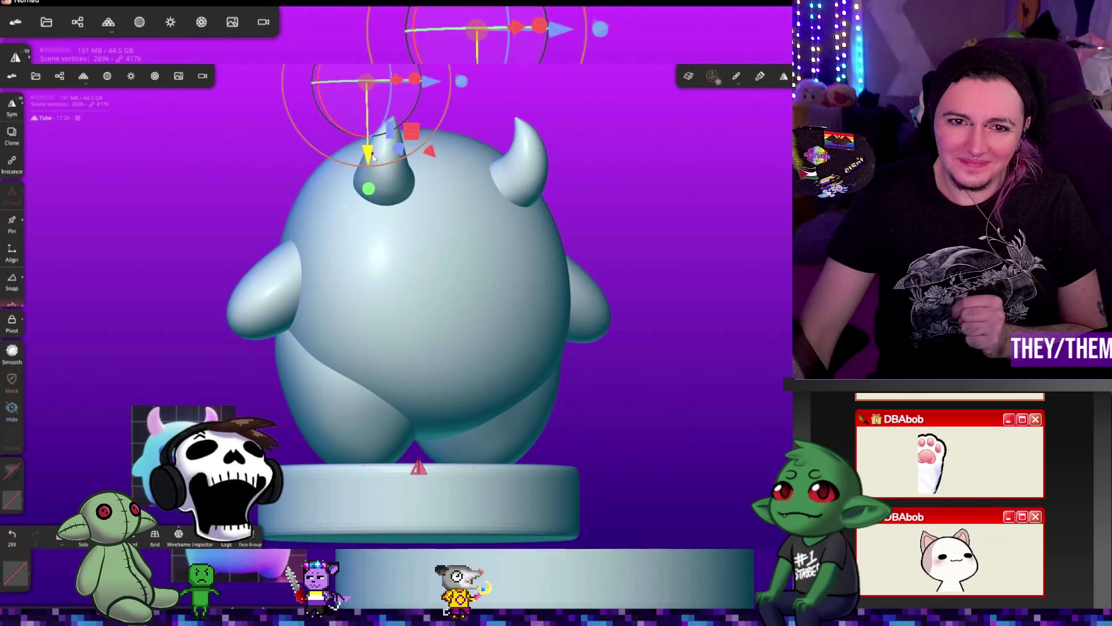
drag(475, 243, 649, 239)
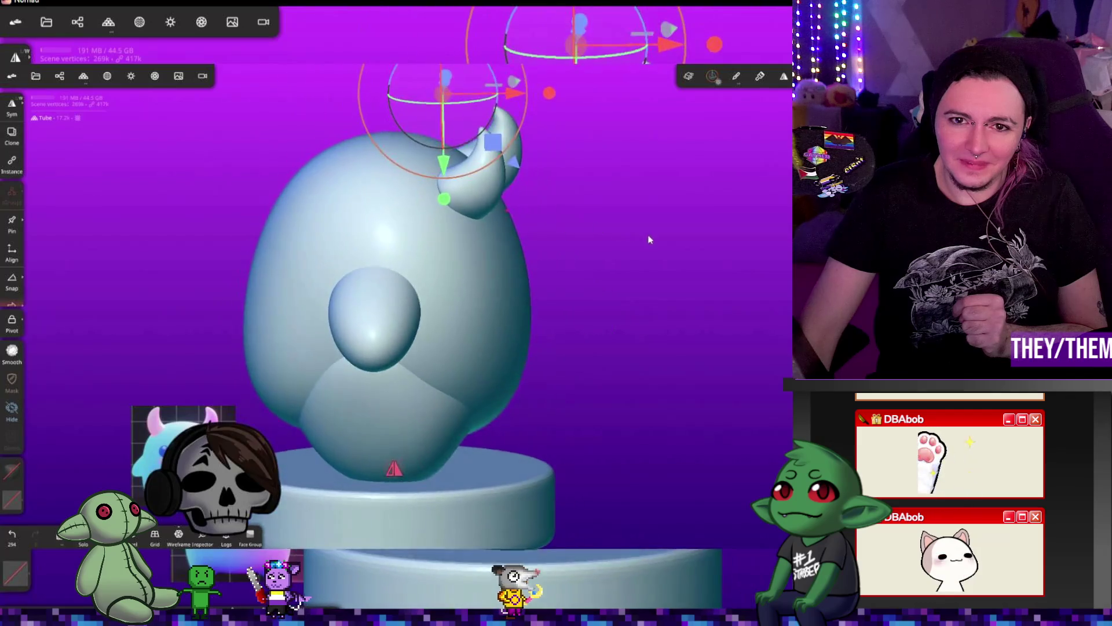
drag(579, 243, 614, 221)
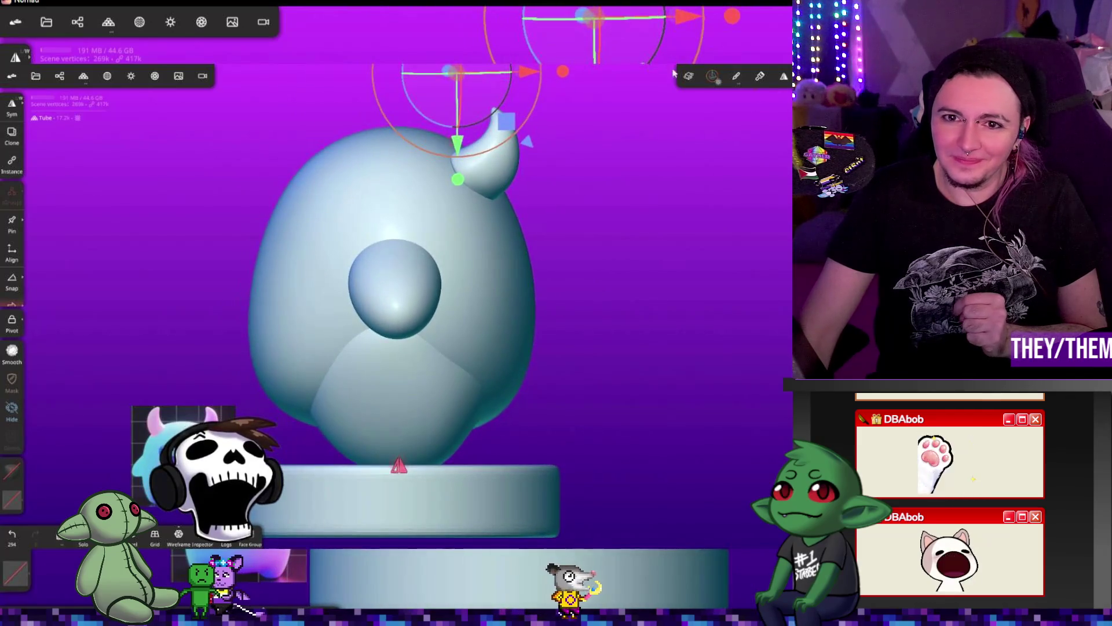
mouse_move(517, 71)
mouse_down()
mouse_move(501, 85)
mouse_move(468, 83)
mouse_move(475, 70)
mouse_move(505, 67)
mouse_move(469, 76)
mouse_up()
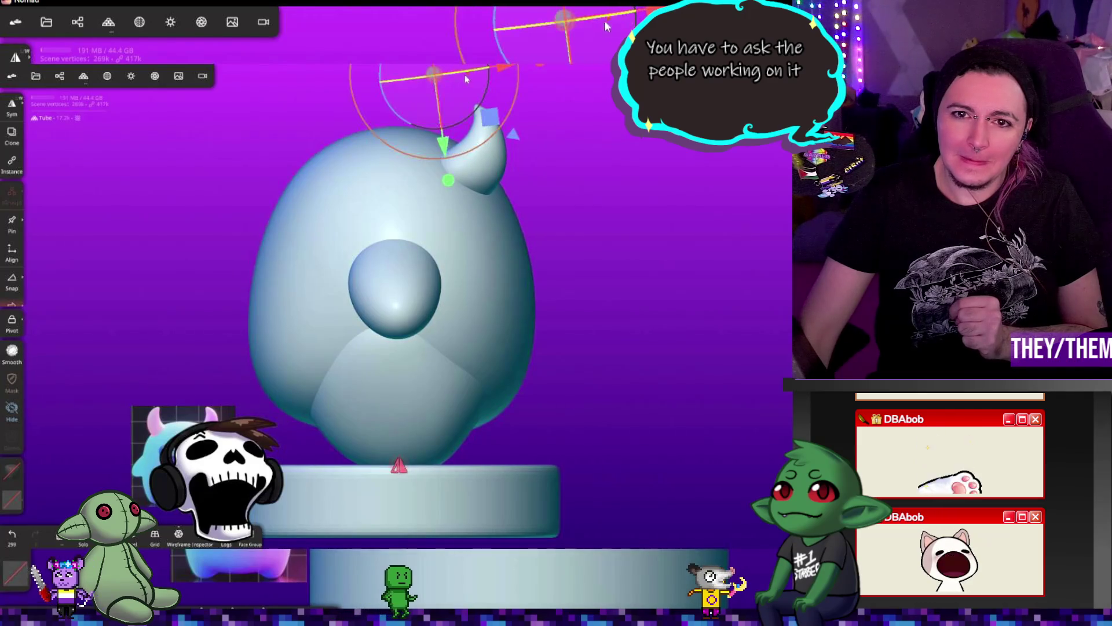
drag(445, 142, 451, 146)
- Check both horns from front and side, then open the Scene object list
drag(637, 261, 539, 224)
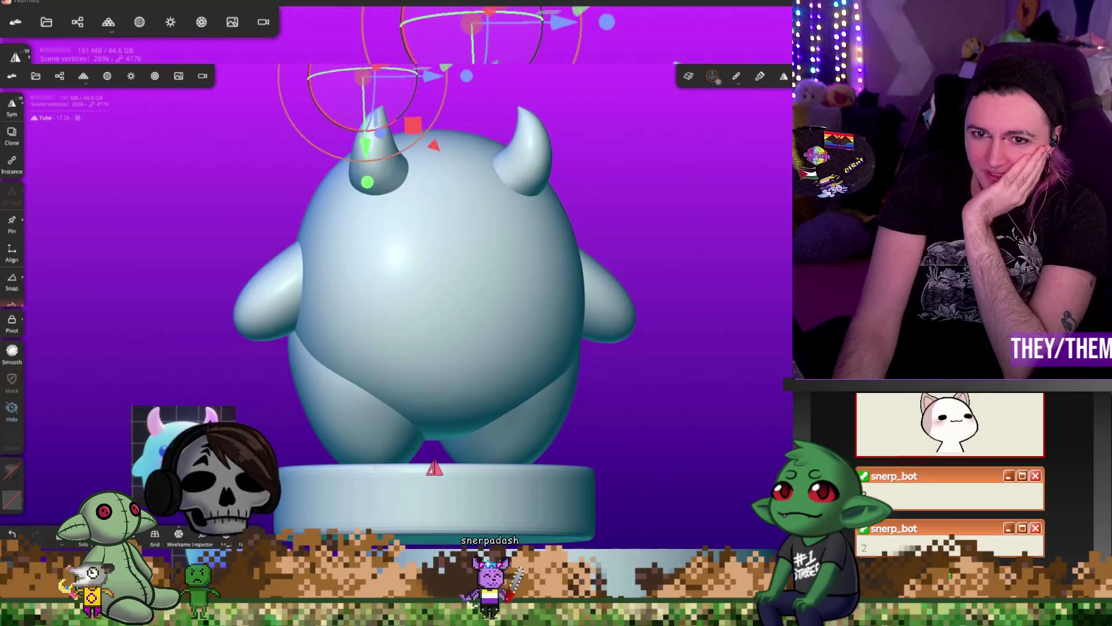
mouse_move(753, 446)
mouse_down()
mouse_move(451, 449)
mouse_move(510, 435)
mouse_up()
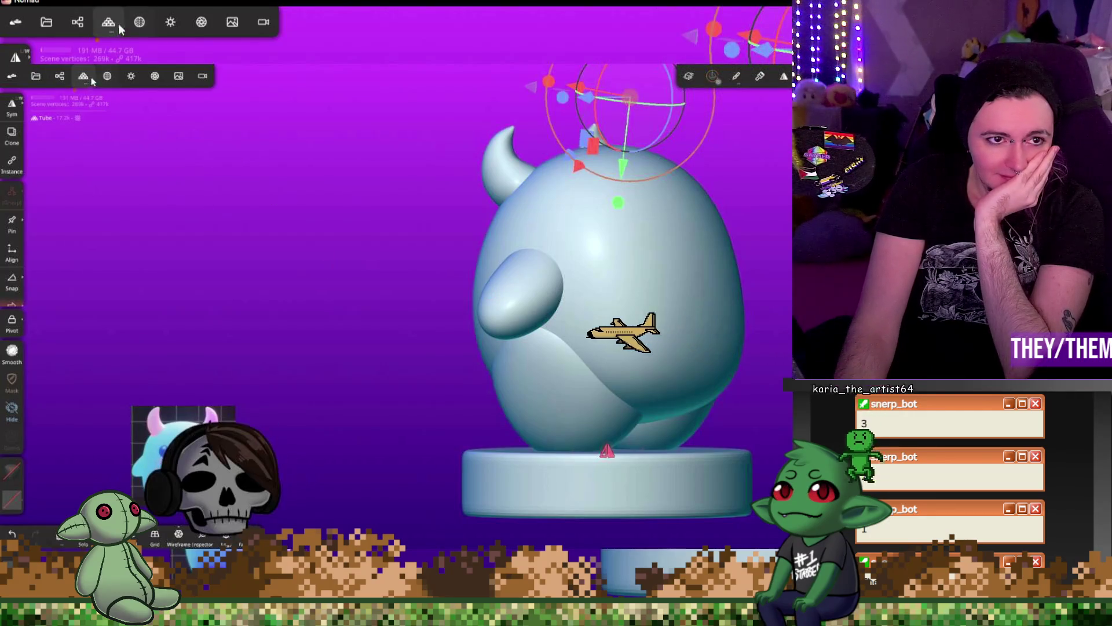
click(71, 24)
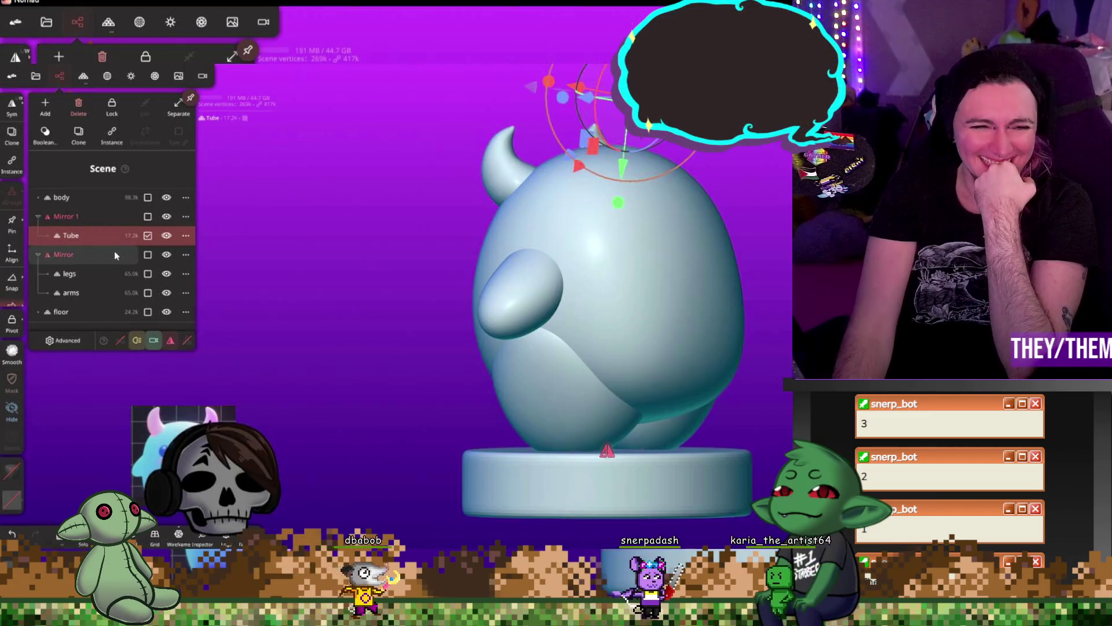
- Add a UV Sphere to the scene and select it for transforming
click(45, 104)
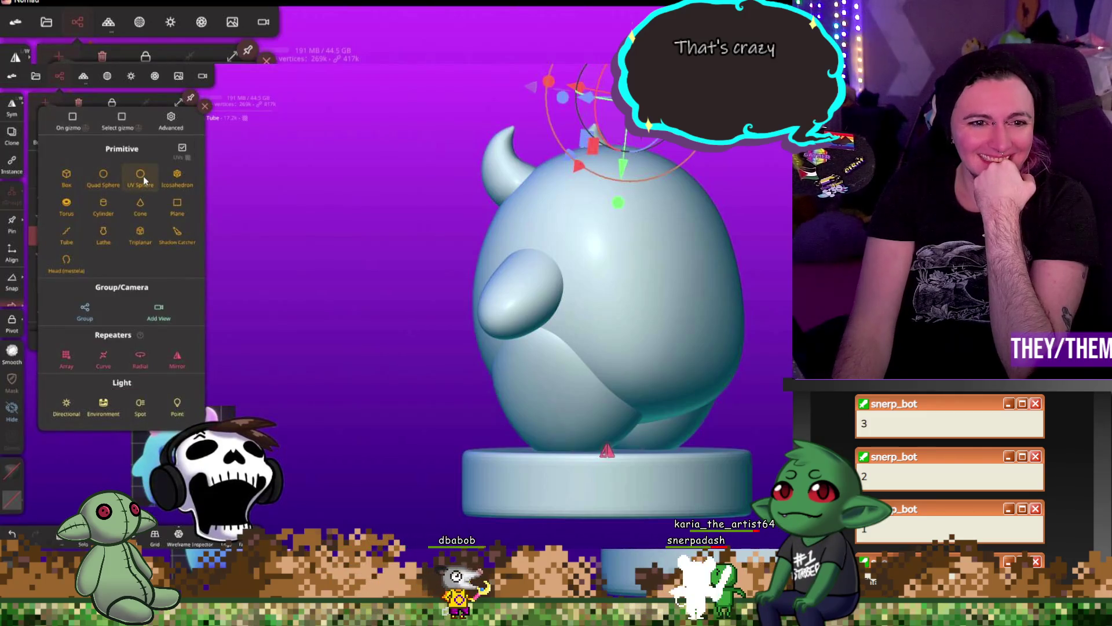
click(141, 176)
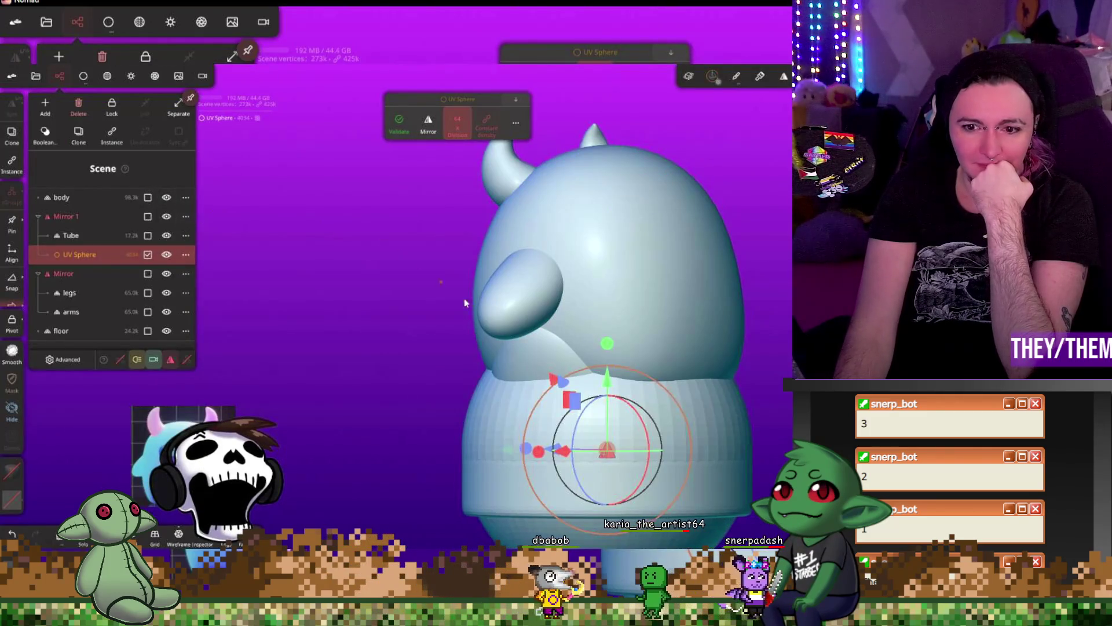
click(689, 413)
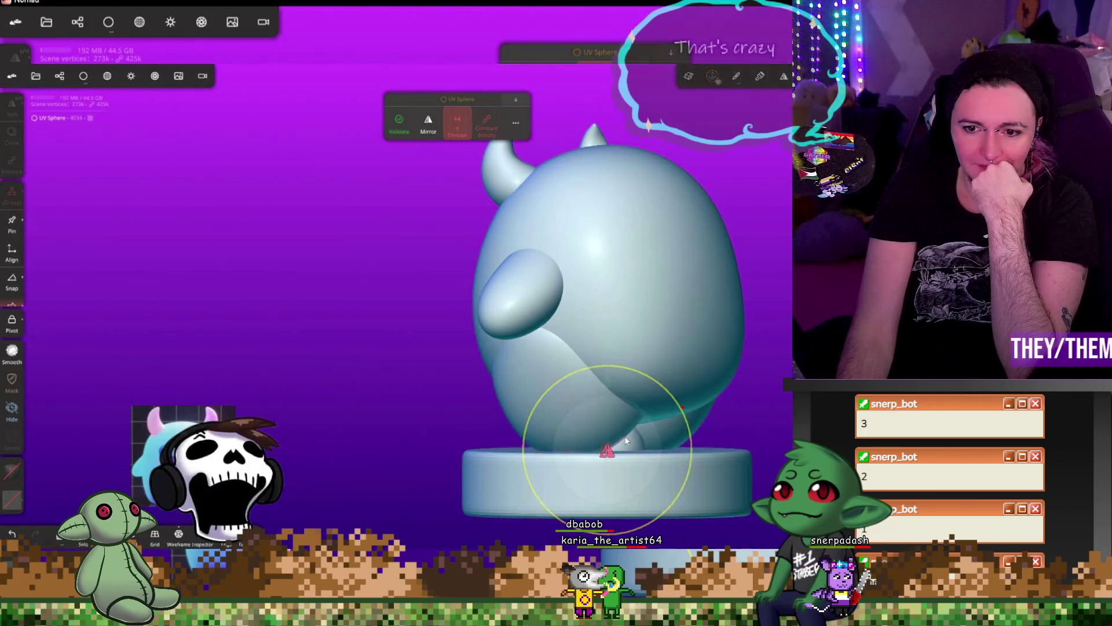
click(625, 441)
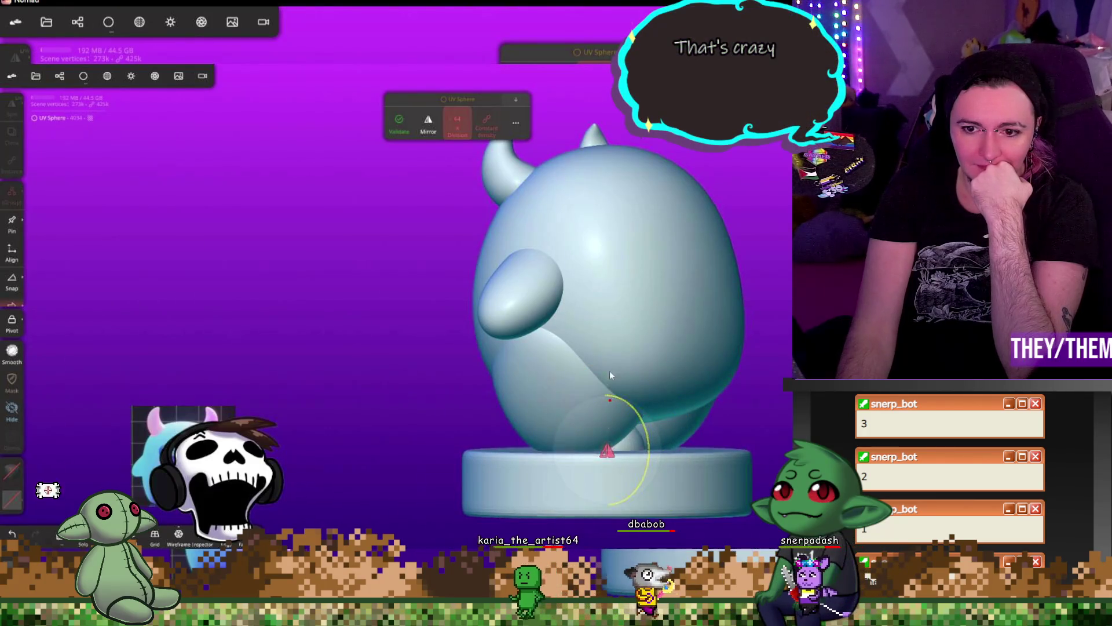
- Move the mirrored sphere to the lower rear, spreading it into two lobes
drag(607, 409, 605, 342)
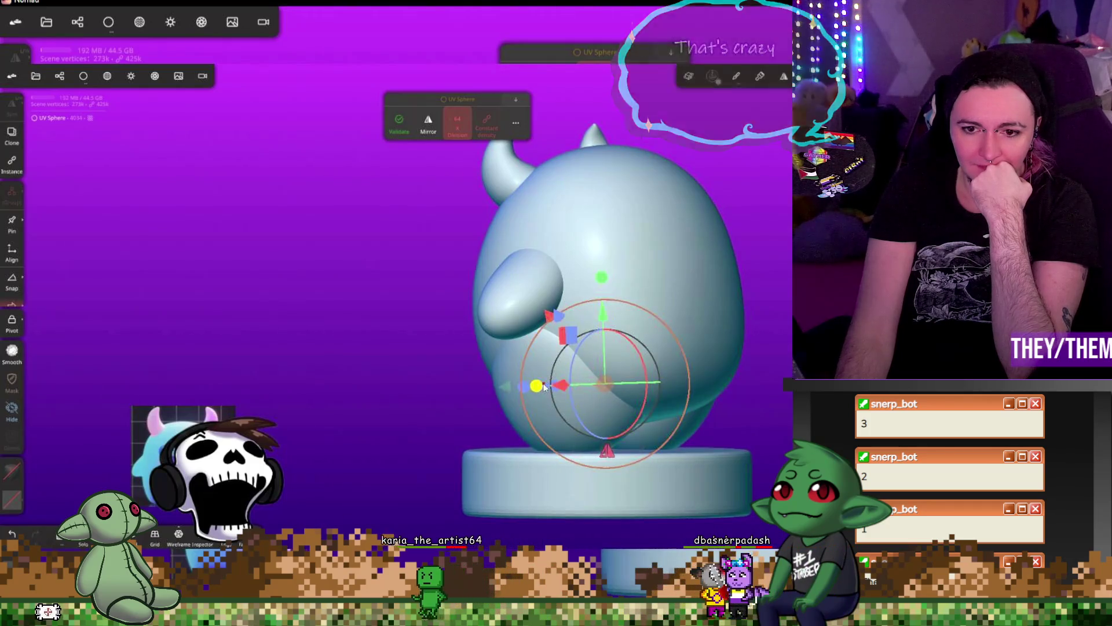
mouse_move(560, 388)
mouse_down()
mouse_move(651, 385)
mouse_move(571, 386)
mouse_up()
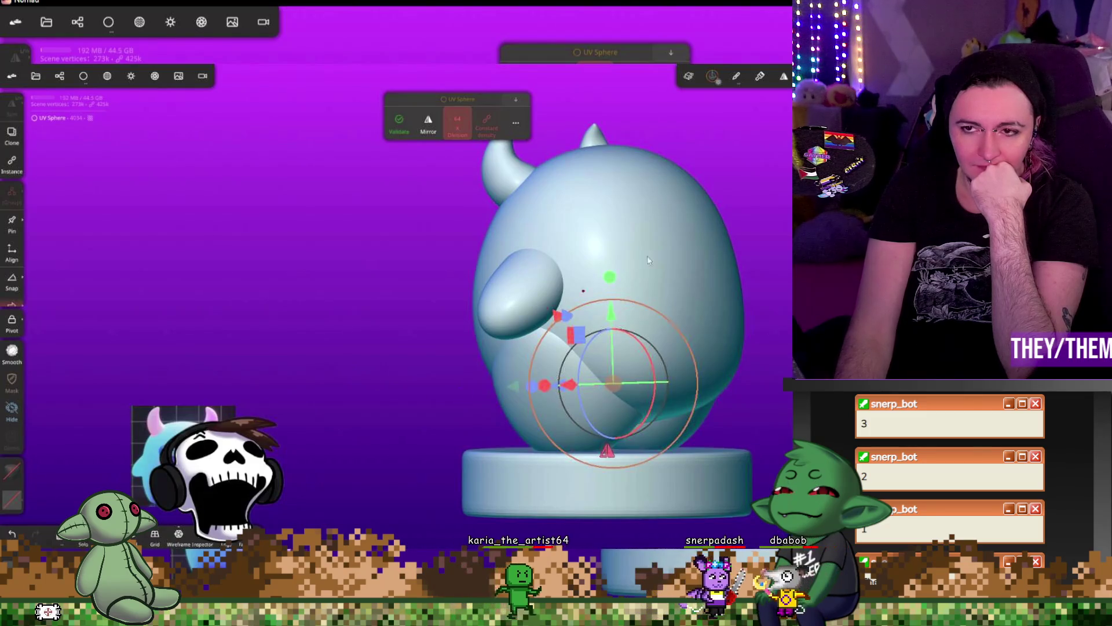
drag(556, 301, 620, 301)
drag(487, 392, 591, 386)
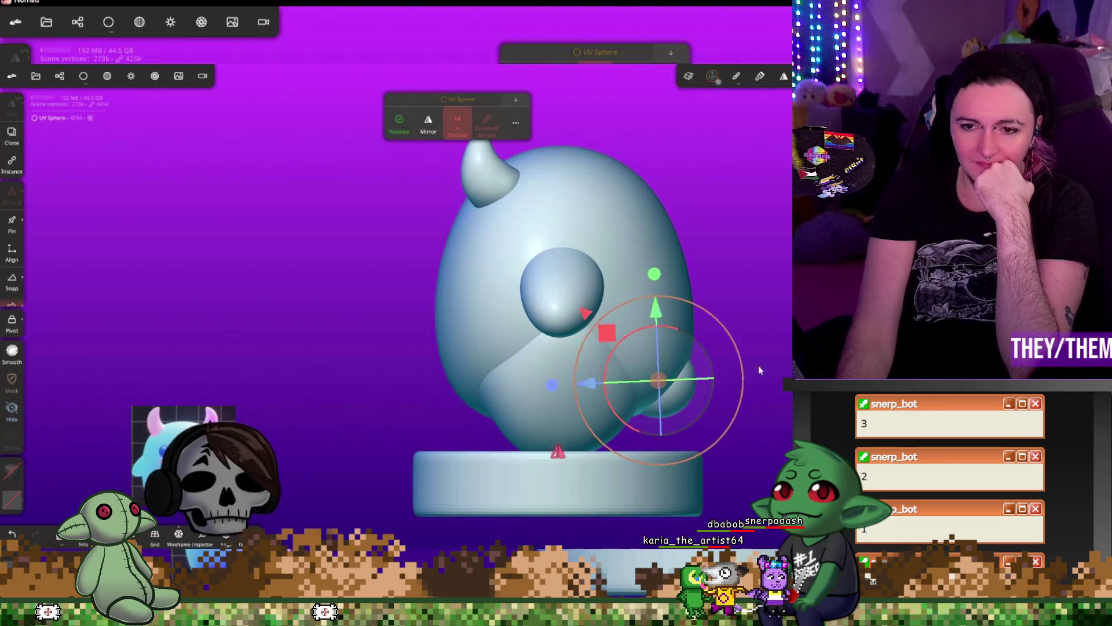
drag(556, 301, 637, 301)
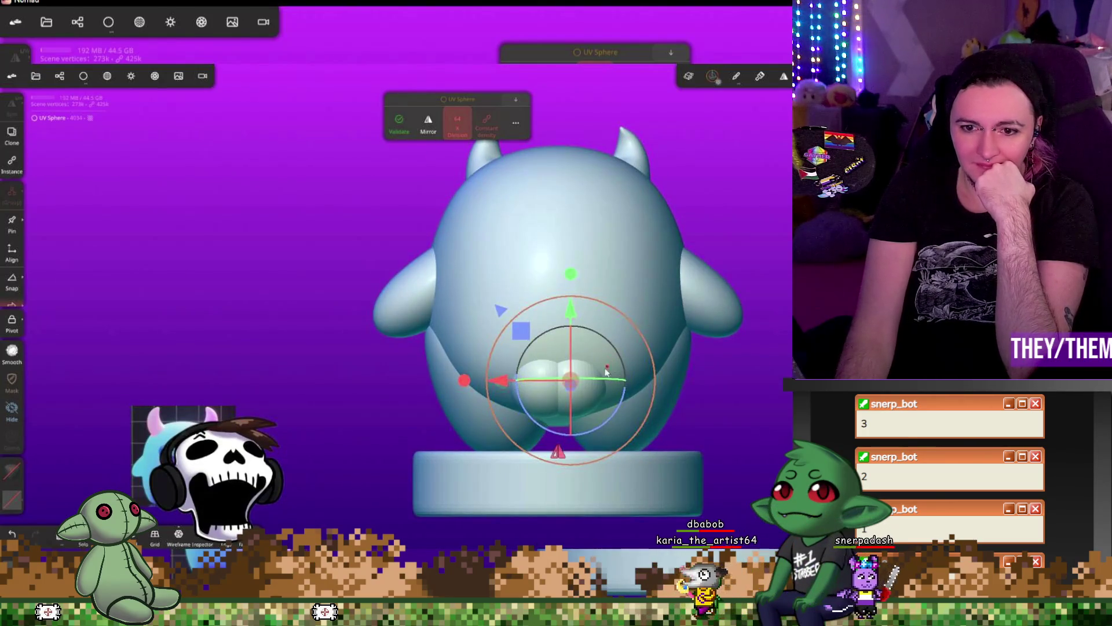
mouse_move(499, 381)
mouse_down()
mouse_move(485, 380)
mouse_move(534, 379)
mouse_up()
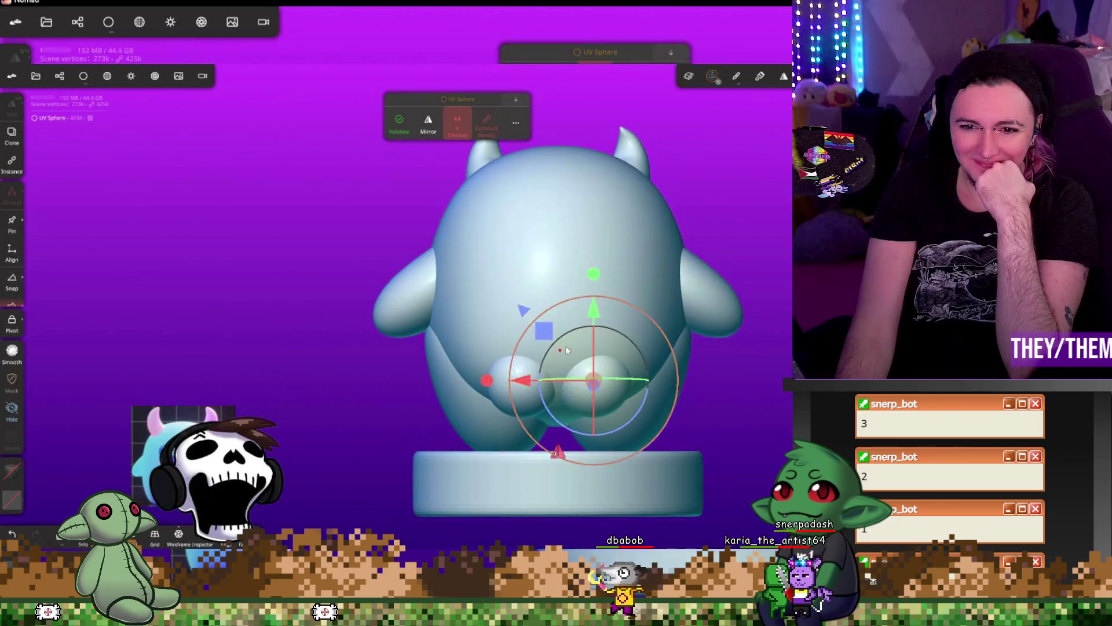
- Enlarge the rear spheres, set them further back and slightly higher, and show primitive settings
drag(637, 307, 665, 296)
drag(490, 382, 443, 379)
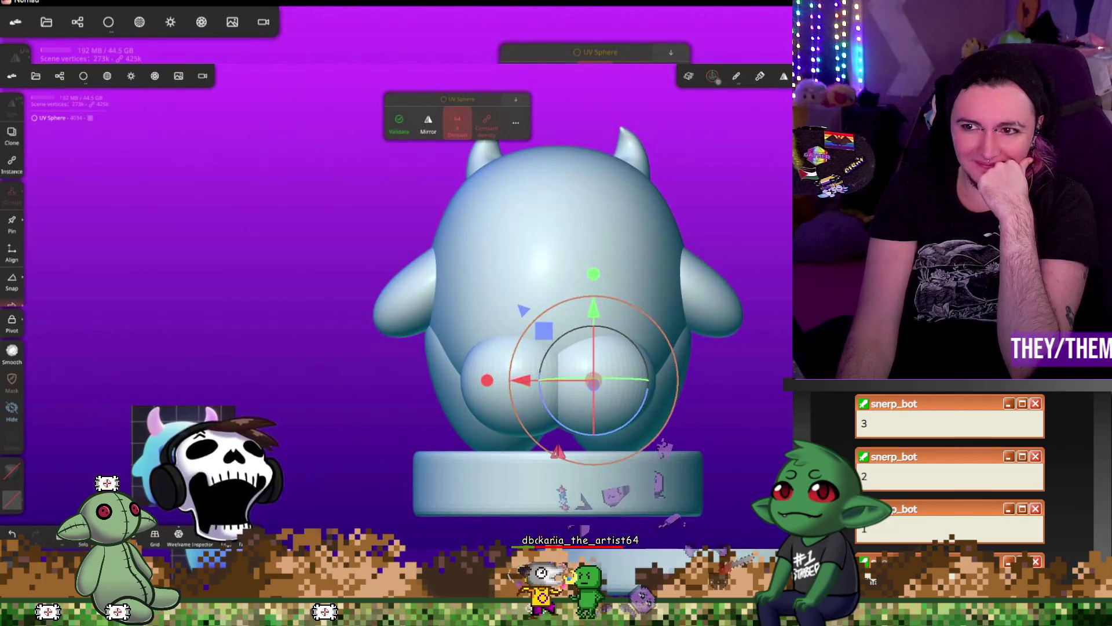
drag(568, 505, 683, 517)
drag(586, 382, 572, 385)
drag(643, 315, 637, 293)
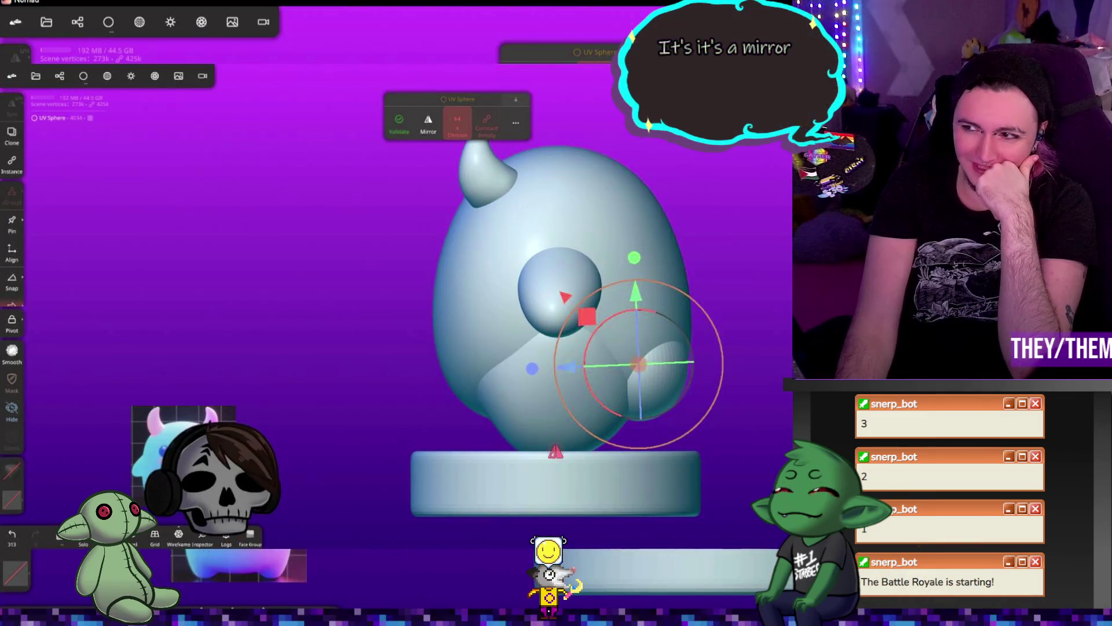
click(516, 130)
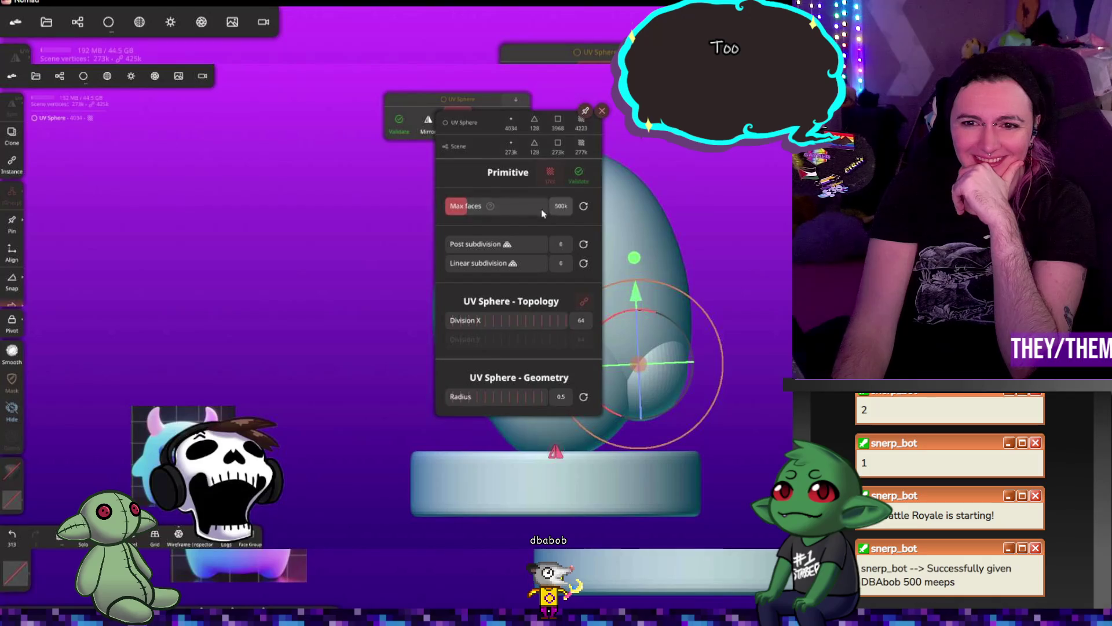
- Give the sphere one post-subdivision level and adjust the rear spheres' spacing along X
drag(467, 246, 488, 244)
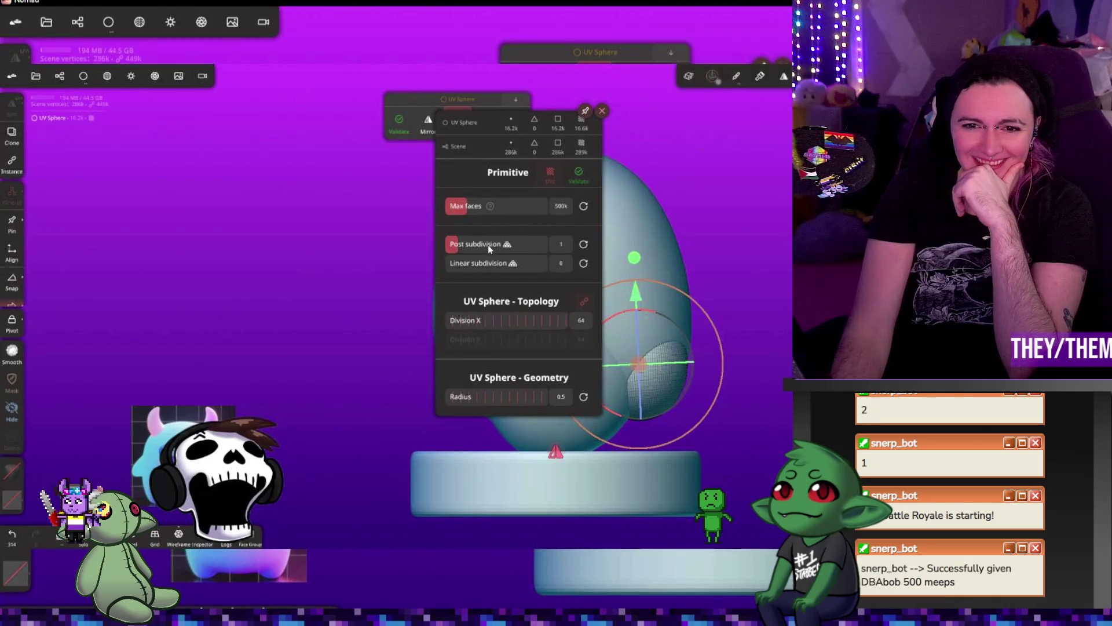
click(720, 270)
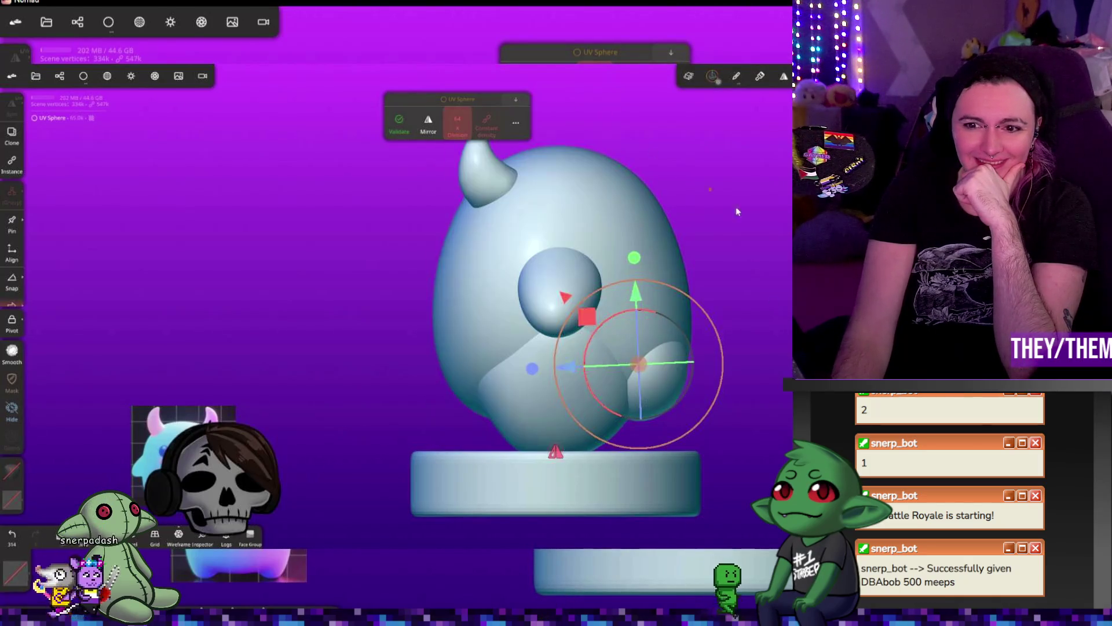
drag(720, 269, 579, 272)
drag(555, 363, 509, 361)
mouse_move(609, 255)
mouse_down()
mouse_move(613, 231)
mouse_move(614, 288)
mouse_up()
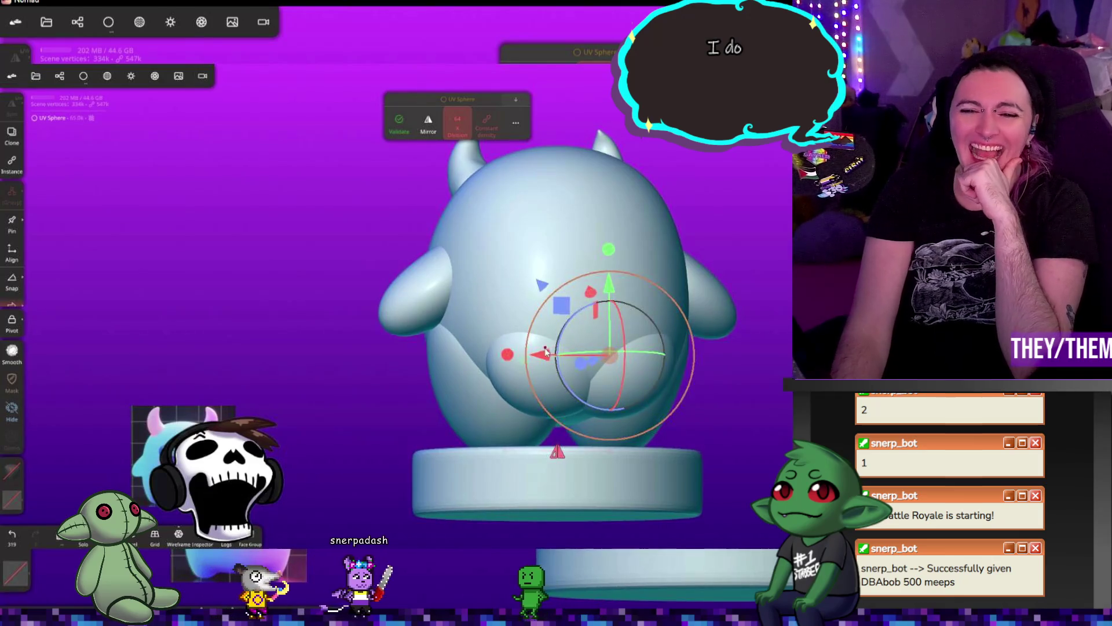
mouse_move(506, 359)
mouse_down()
mouse_move(550, 360)
mouse_move(526, 369)
mouse_up()
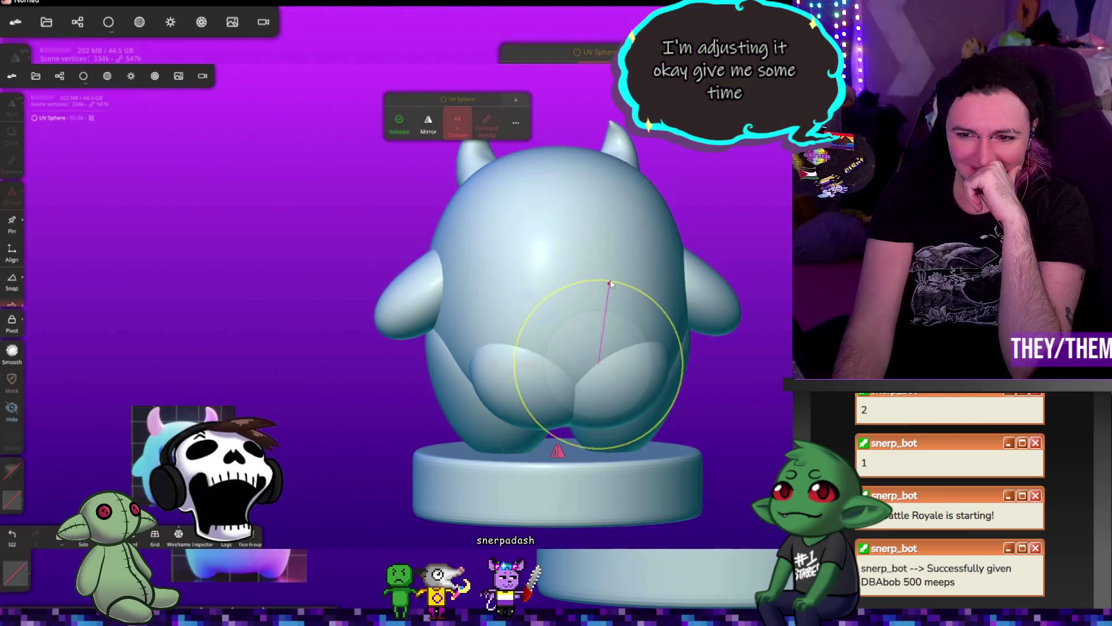
- Reselect the right rear bump with the gizmo and fine-tune its position
key(g)
drag(261, 289, 174, 289)
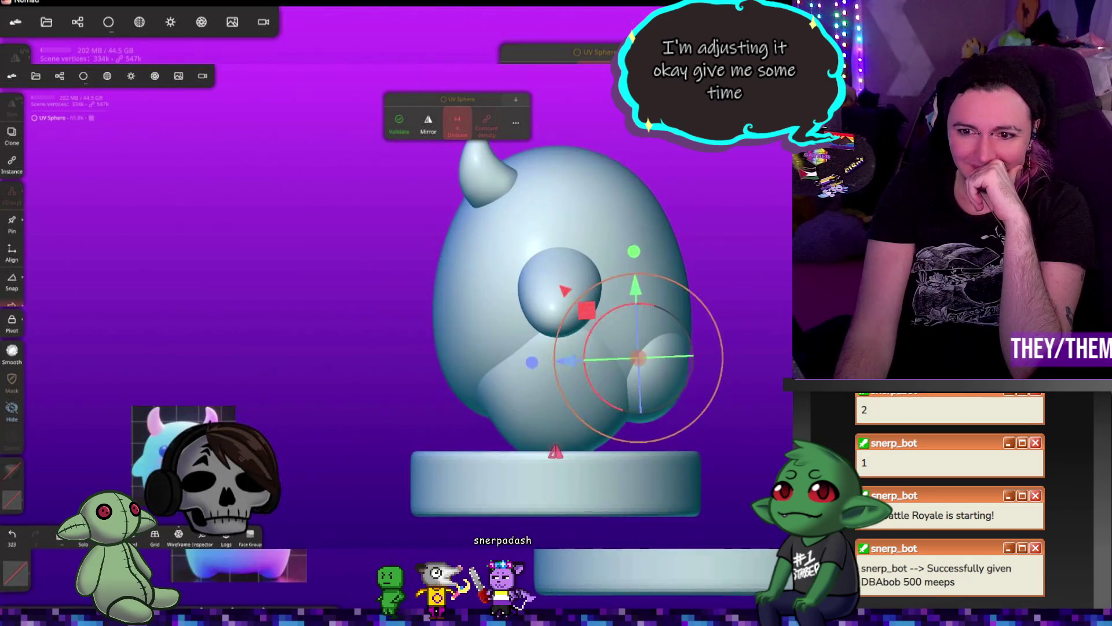
click(533, 363)
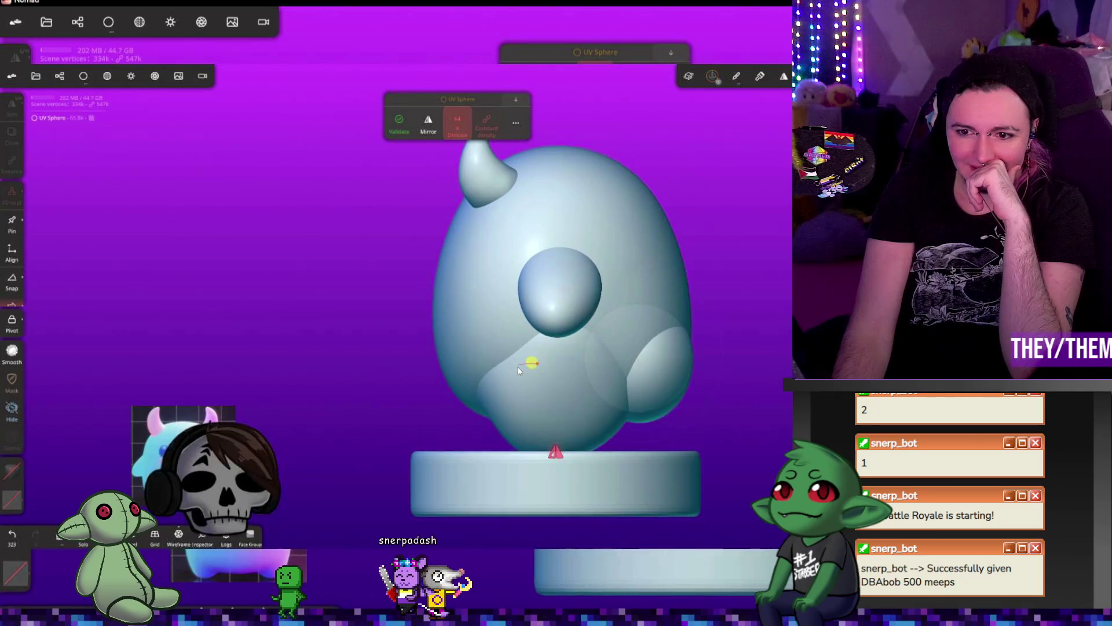
click(520, 366)
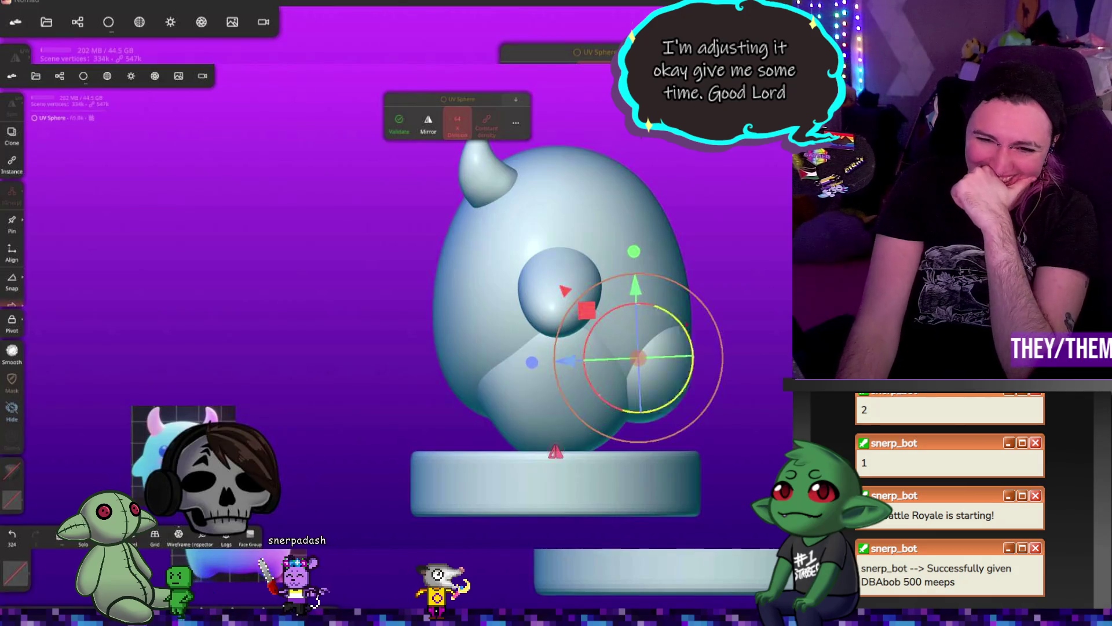
click(549, 364)
drag(532, 362, 530, 361)
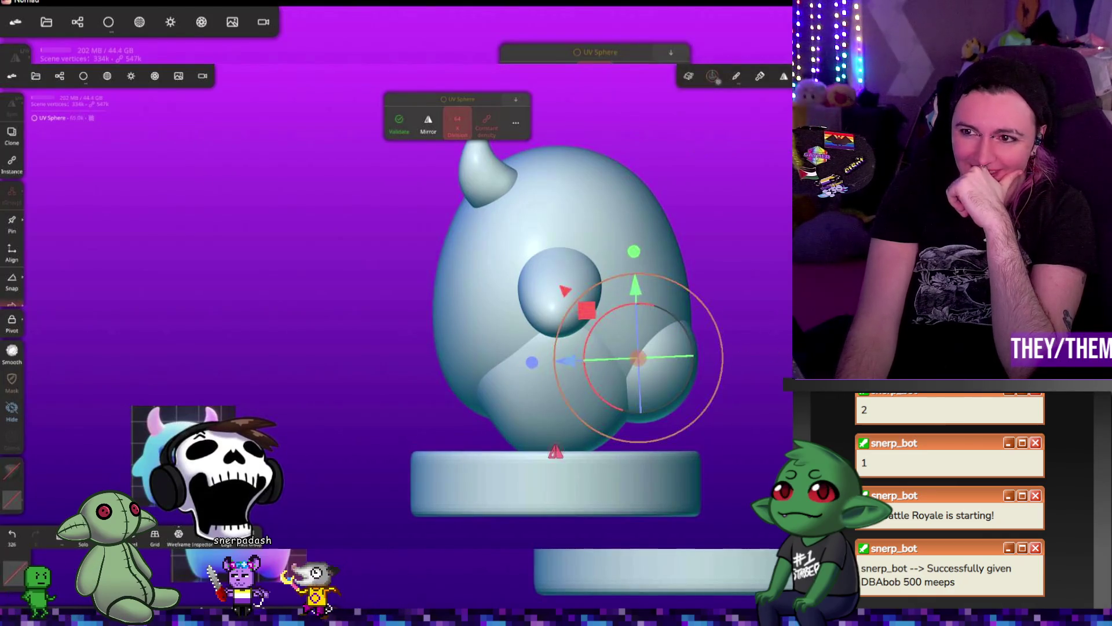
- In front view, raise the rear spheres up the body and validate them into a mesh
key(1)
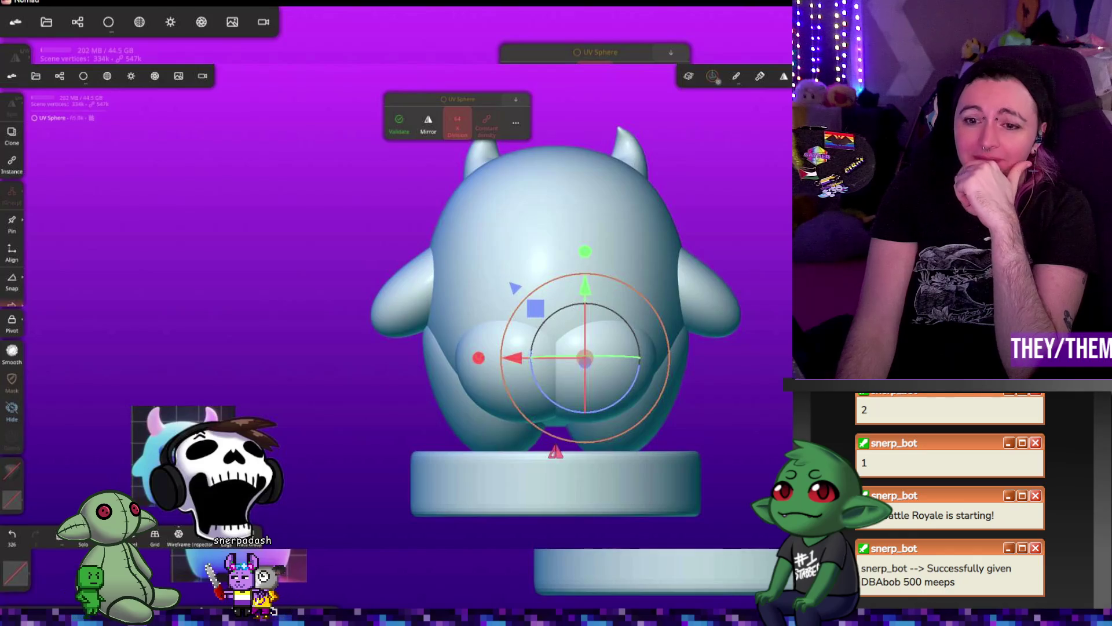
drag(585, 287, 587, 303)
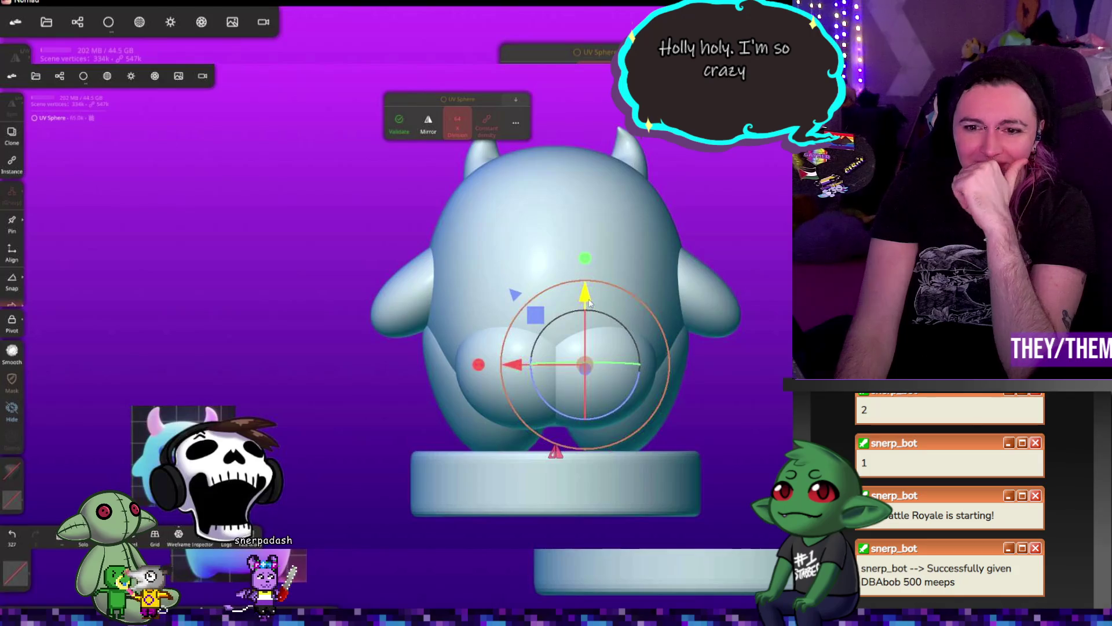
click(399, 125)
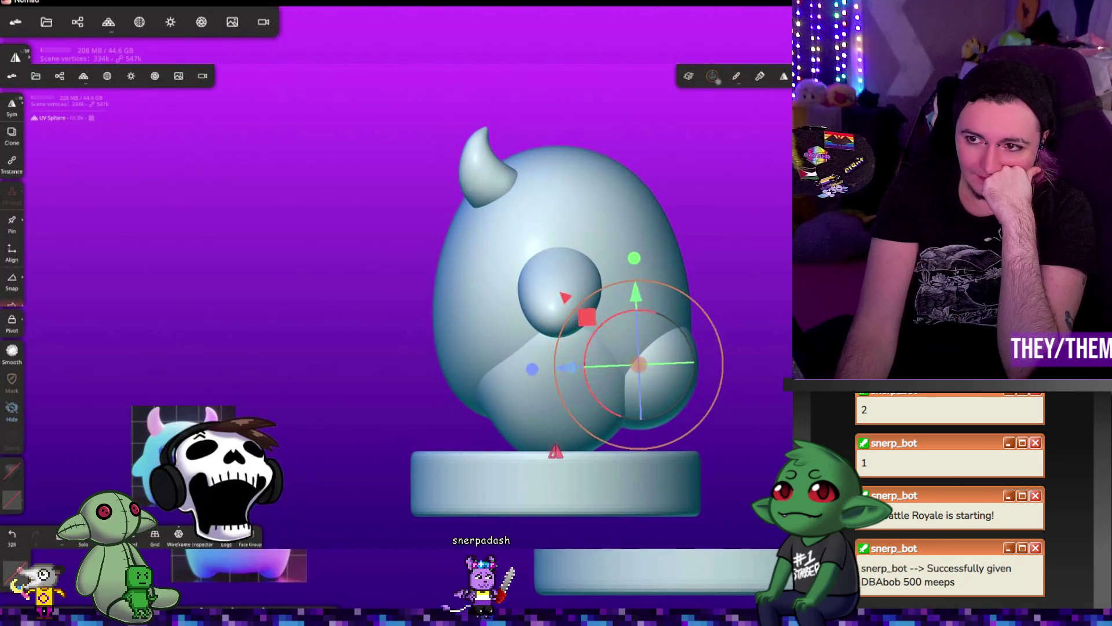
- Return to sculpting and relax the seam where the rear spheres join the lower back
key(g)
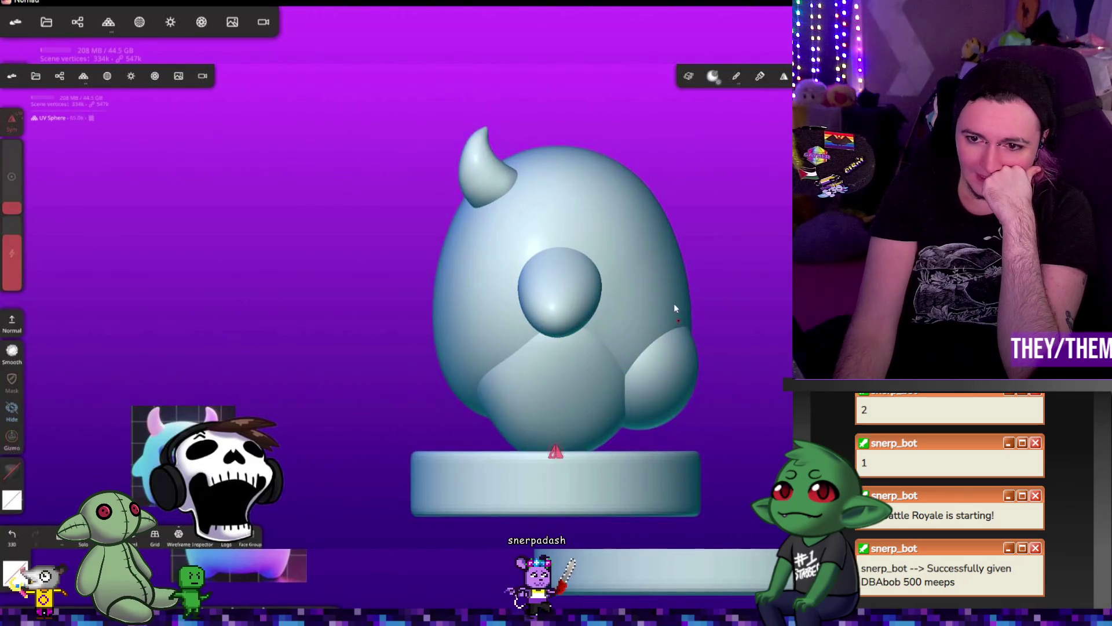
mouse_move(677, 315)
mouse_down()
mouse_move(664, 286)
mouse_move(675, 335)
mouse_up()
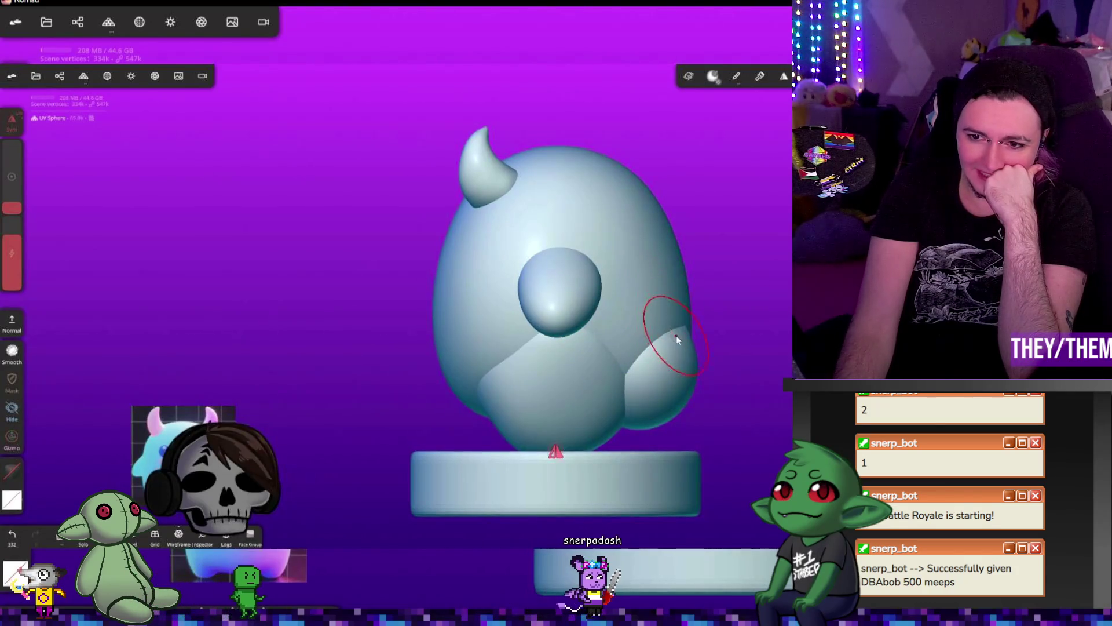
drag(786, 190, 720, 236)
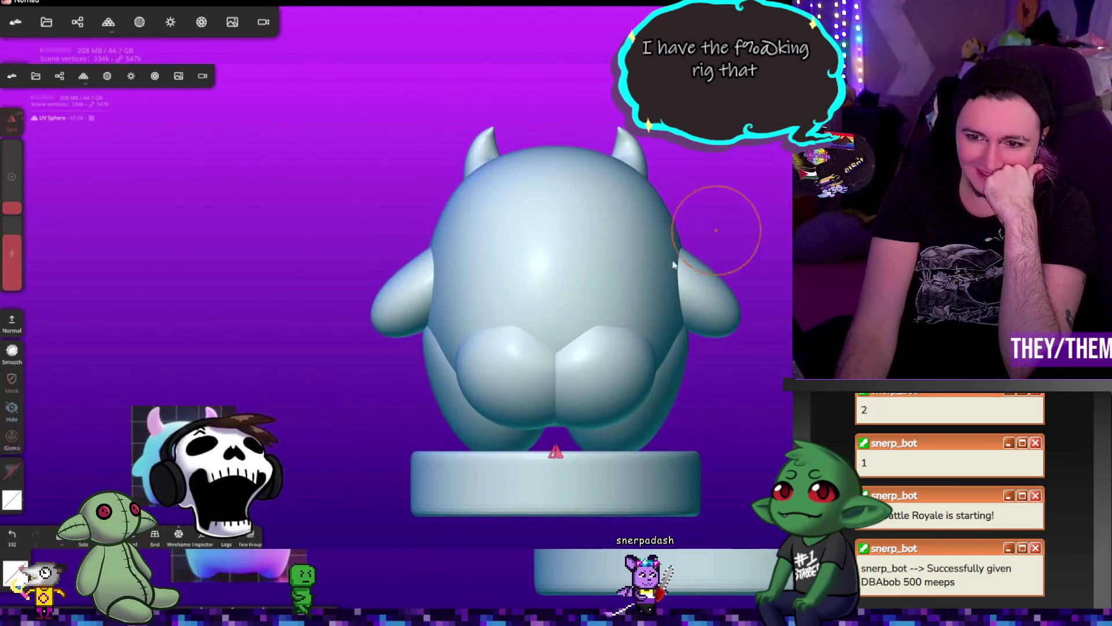
right_drag(524, 333, 485, 322)
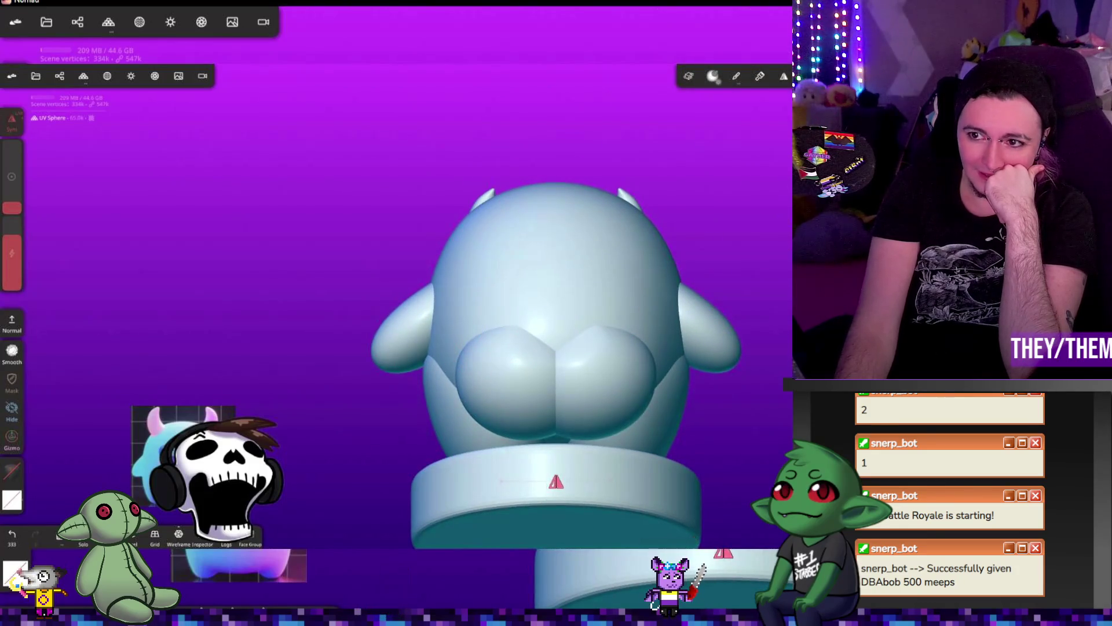
right_drag(602, 353, 600, 380)
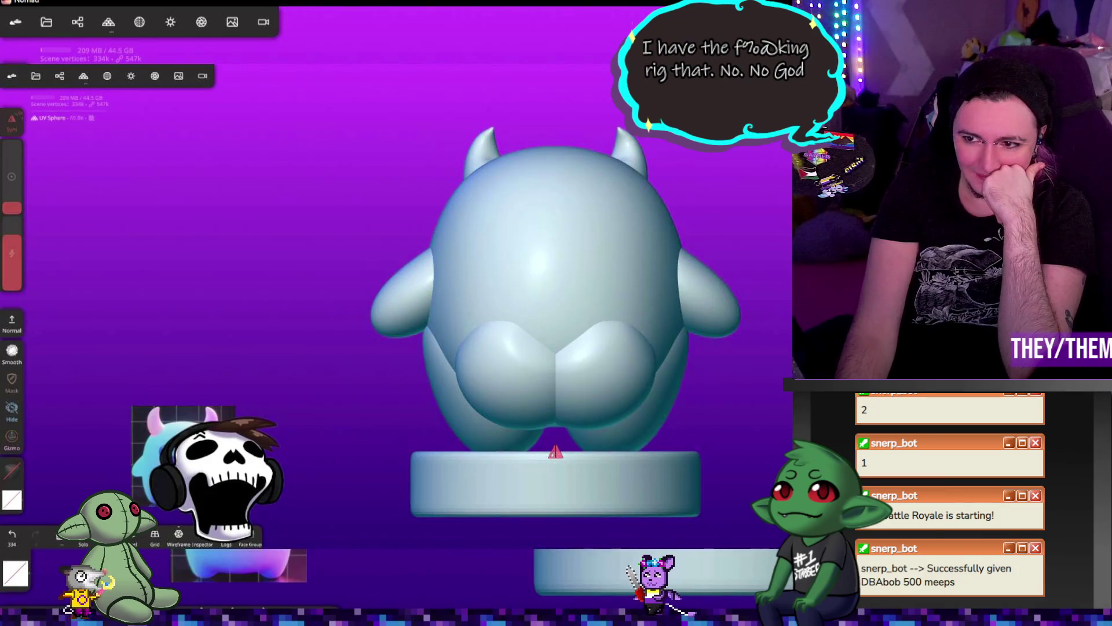
shift+drag(600, 298, 614, 325)
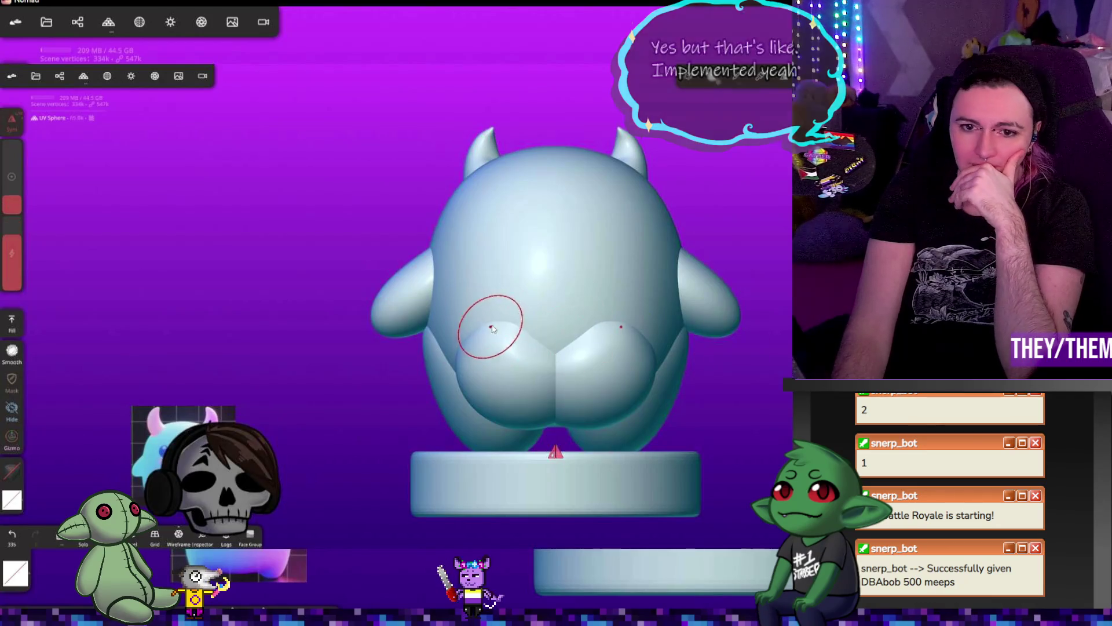
drag(491, 331, 608, 330)
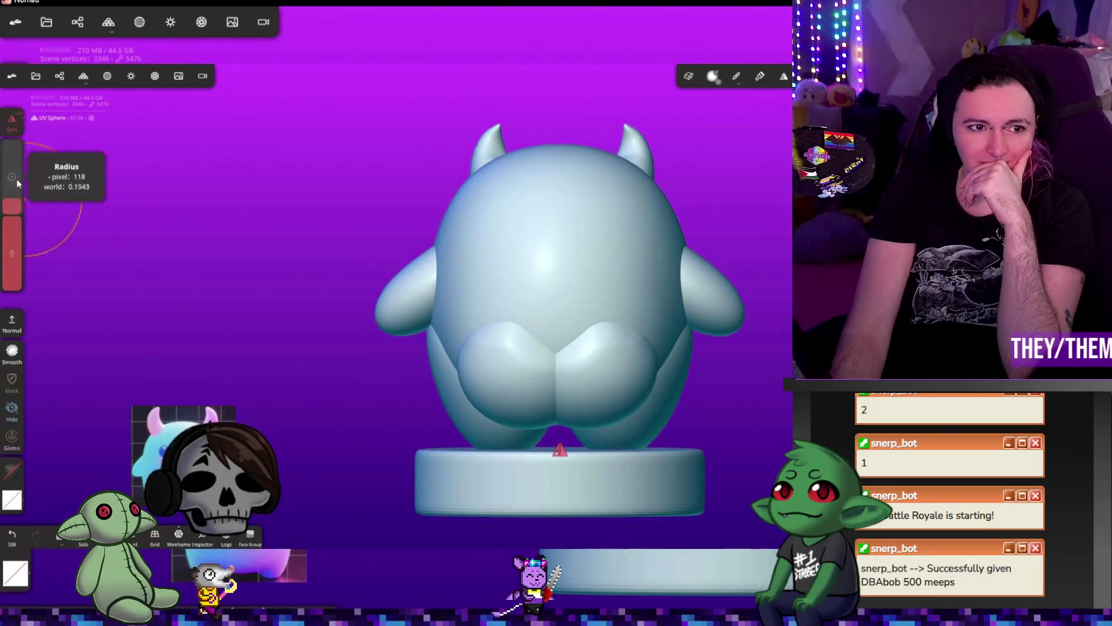
- Increase the brush radius, lower its strength, and stroke along the body's right side
drag(12, 205, 12, 189)
mouse_move(7, 248)
drag(7, 248, 8, 258)
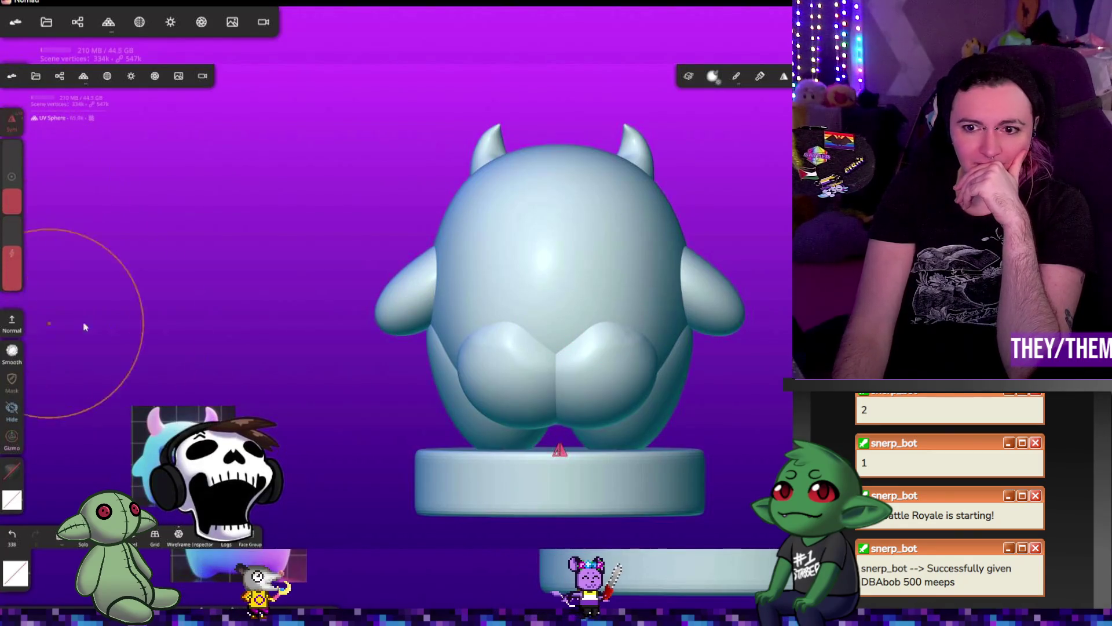
mouse_move(632, 316)
mouse_down()
mouse_move(599, 310)
mouse_move(619, 325)
mouse_up()
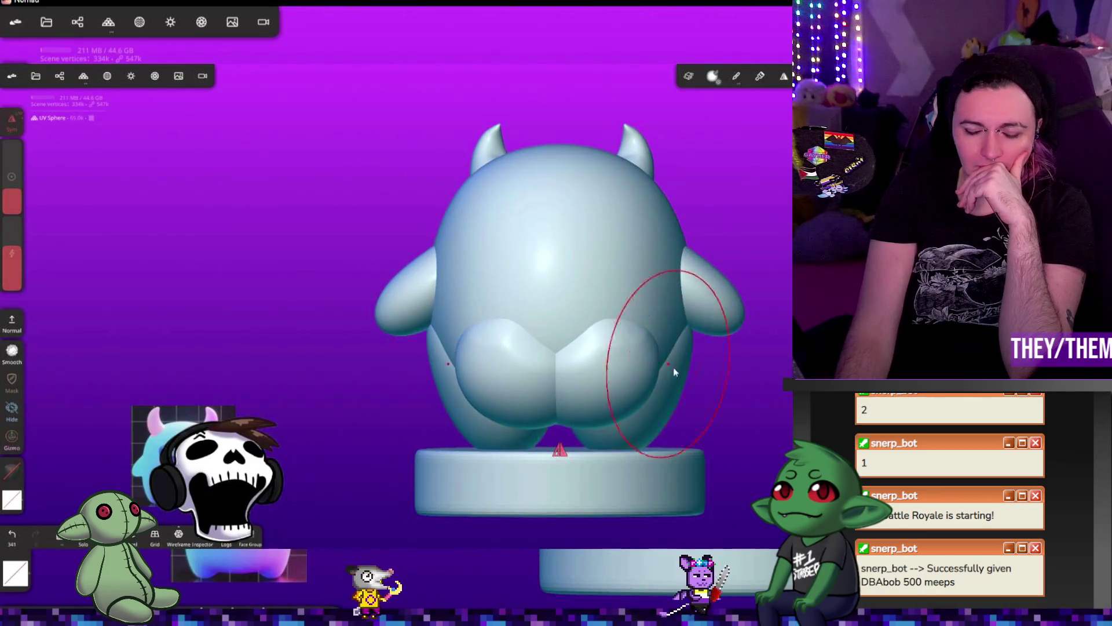
- Blend the lower rear bumps into the body with mirrored strokes from back and side views
right_drag(649, 346, 734, 318)
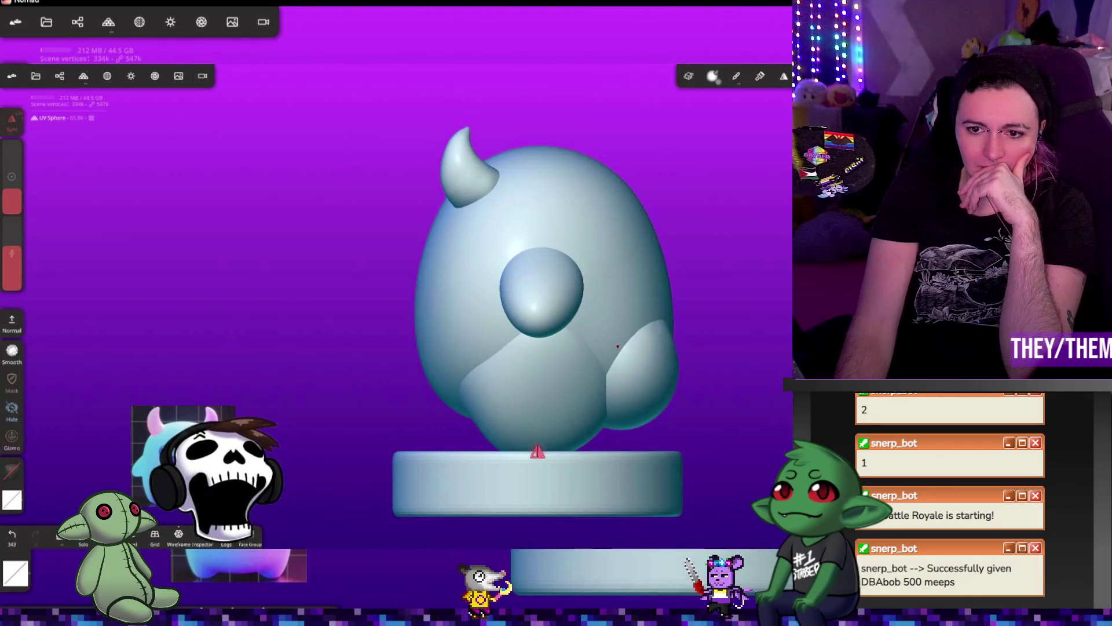
mouse_move(755, 105)
right_down()
mouse_move(808, 136)
mouse_move(745, 248)
right_up()
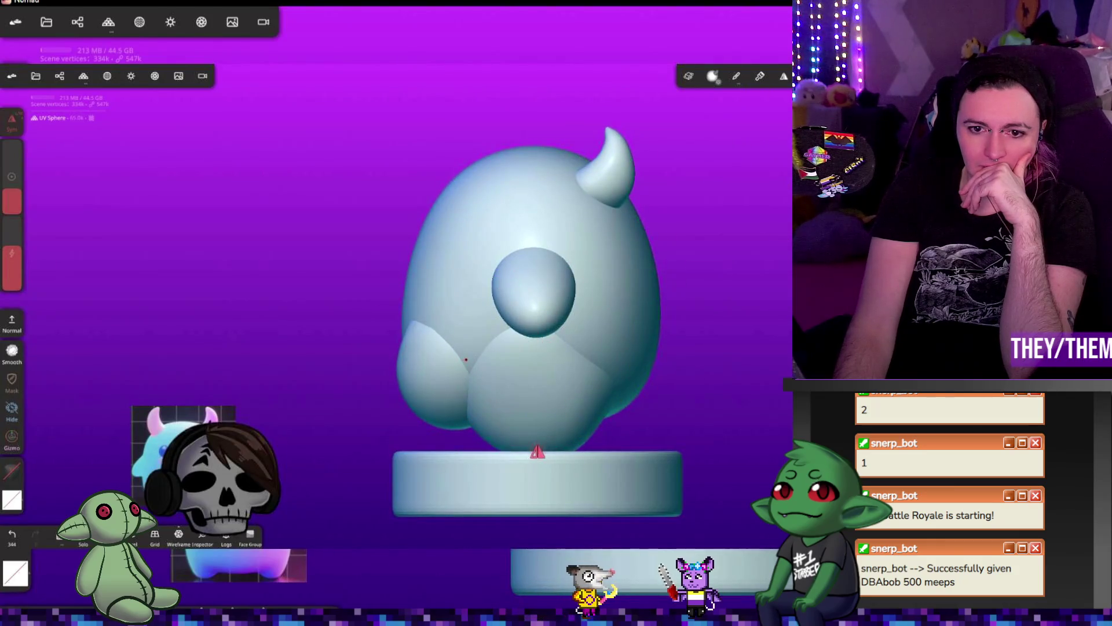
drag(409, 359, 407, 354)
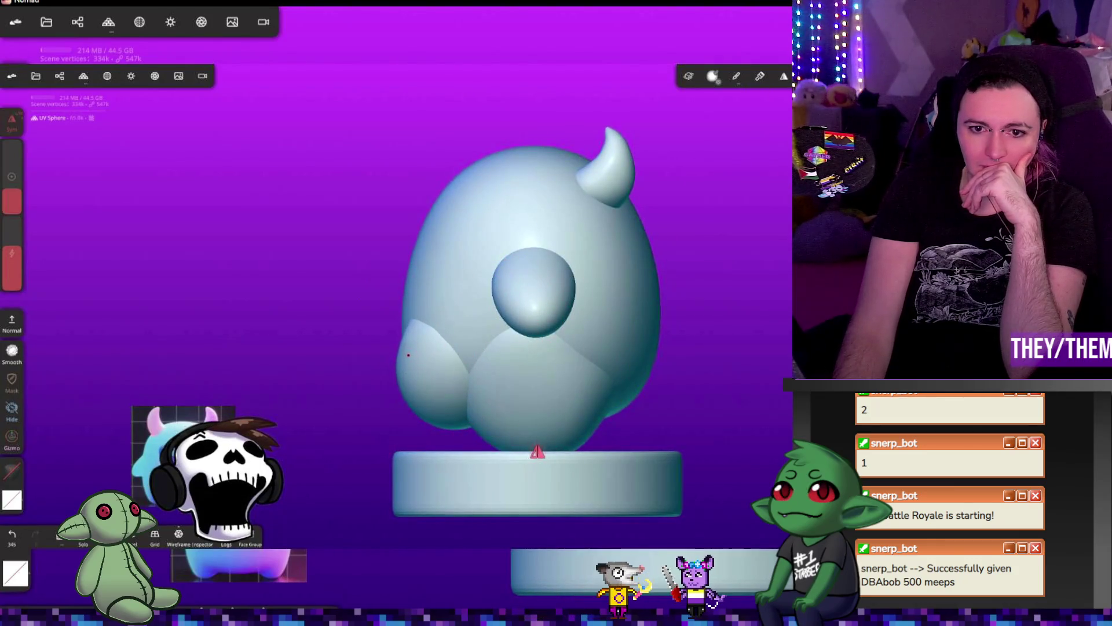
right_drag(816, 151, 823, 141)
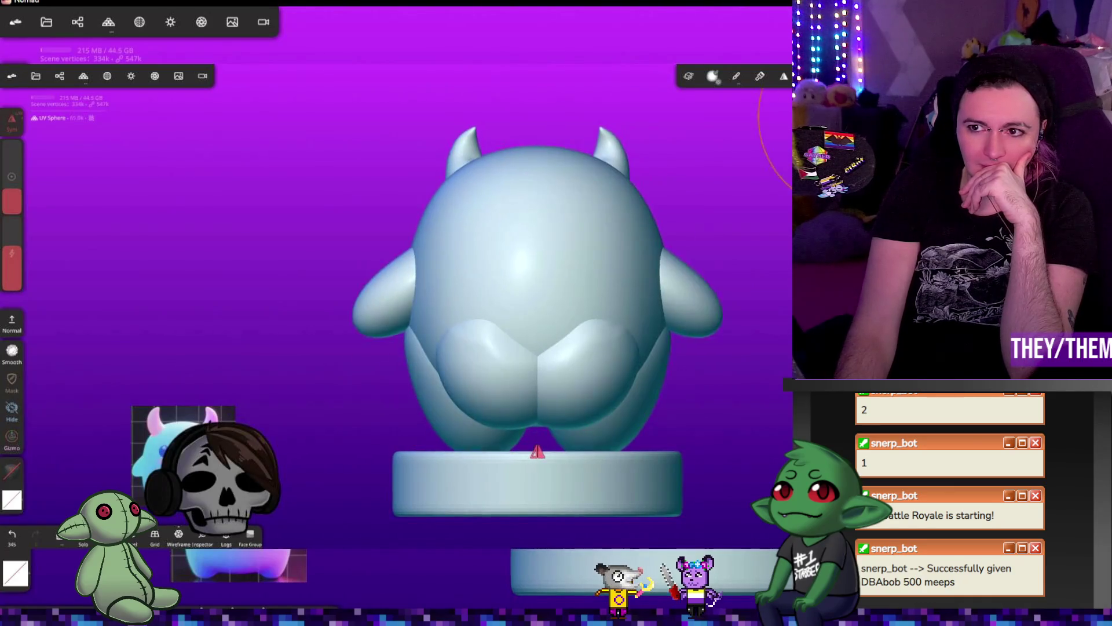
drag(626, 382, 584, 424)
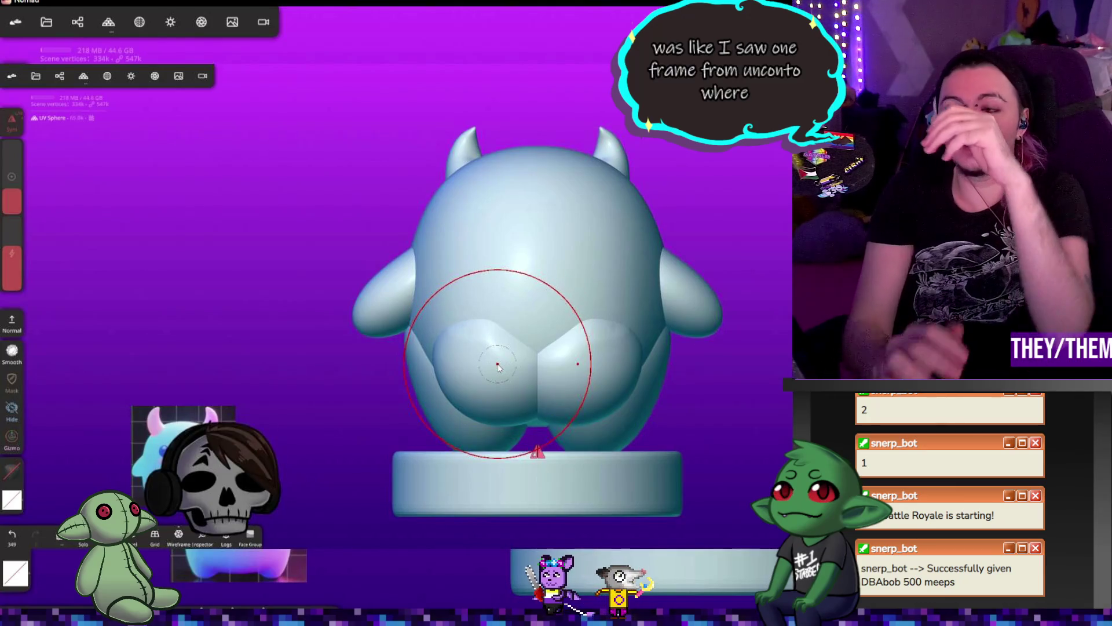
mouse_move(724, 116)
mouse_down()
mouse_move(776, 145)
mouse_move(816, 116)
mouse_up()
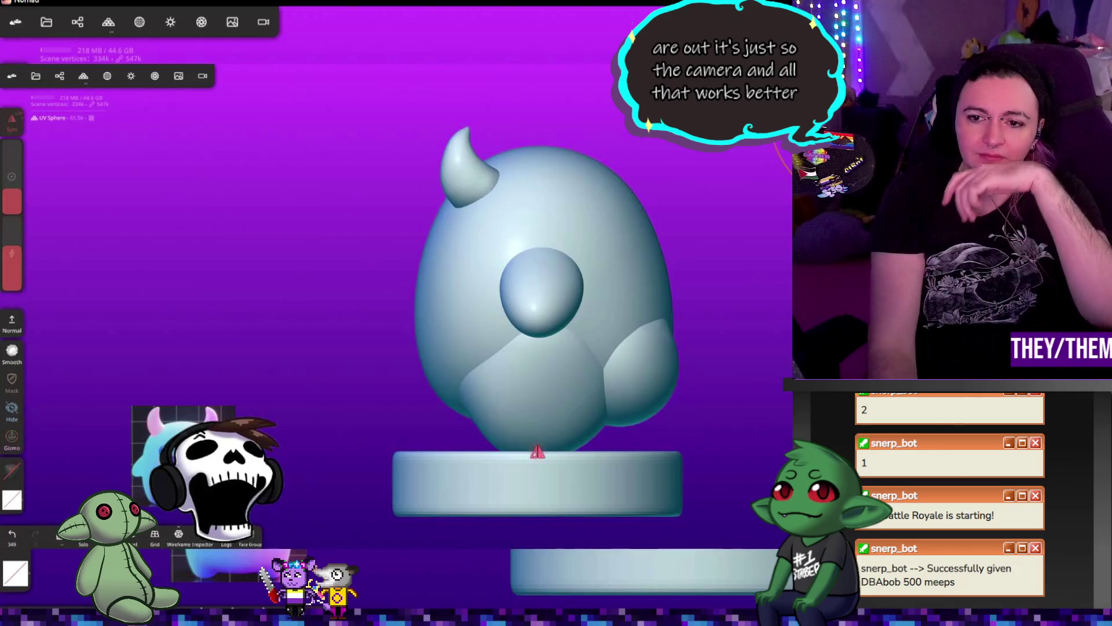
click(670, 304)
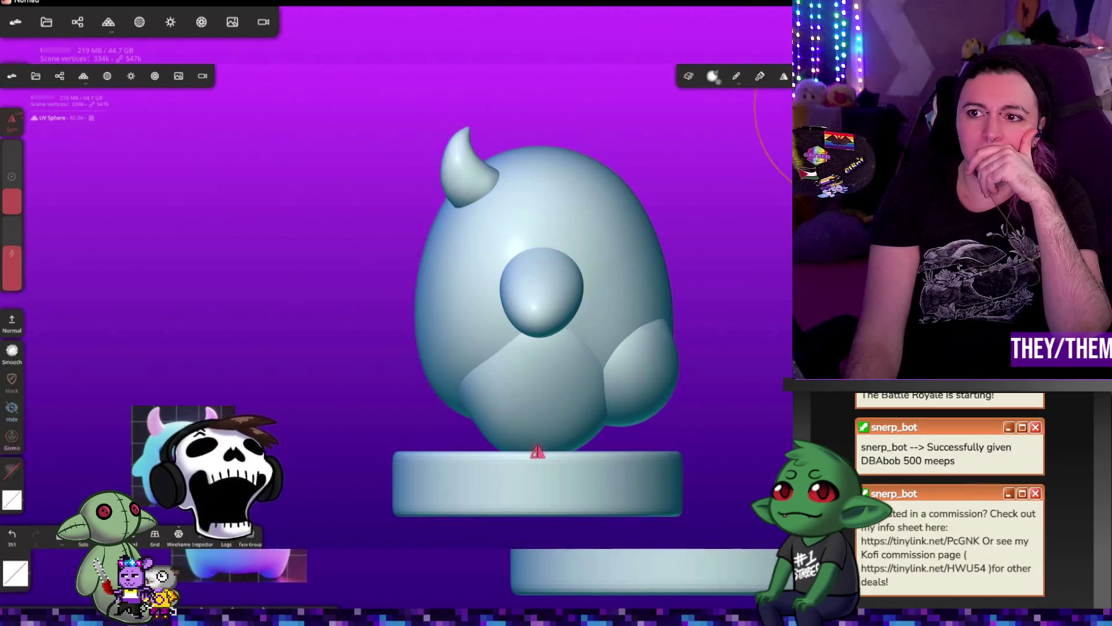
- From the rear view, brush light strokes up the back above the rear spheres
drag(666, 139, 857, 136)
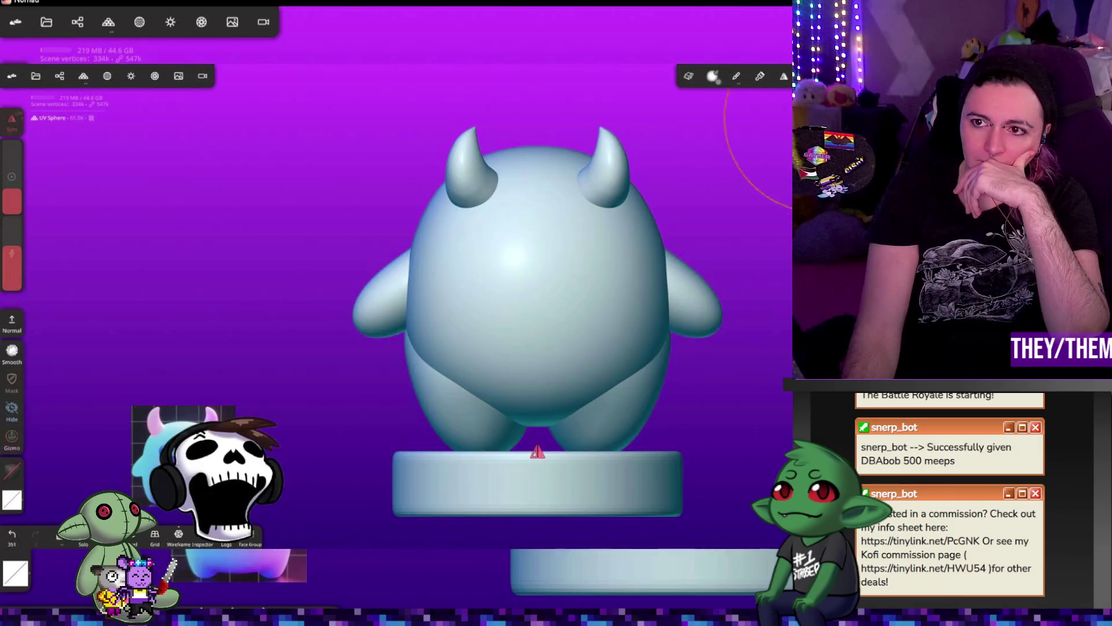
drag(816, 136, 814, 136)
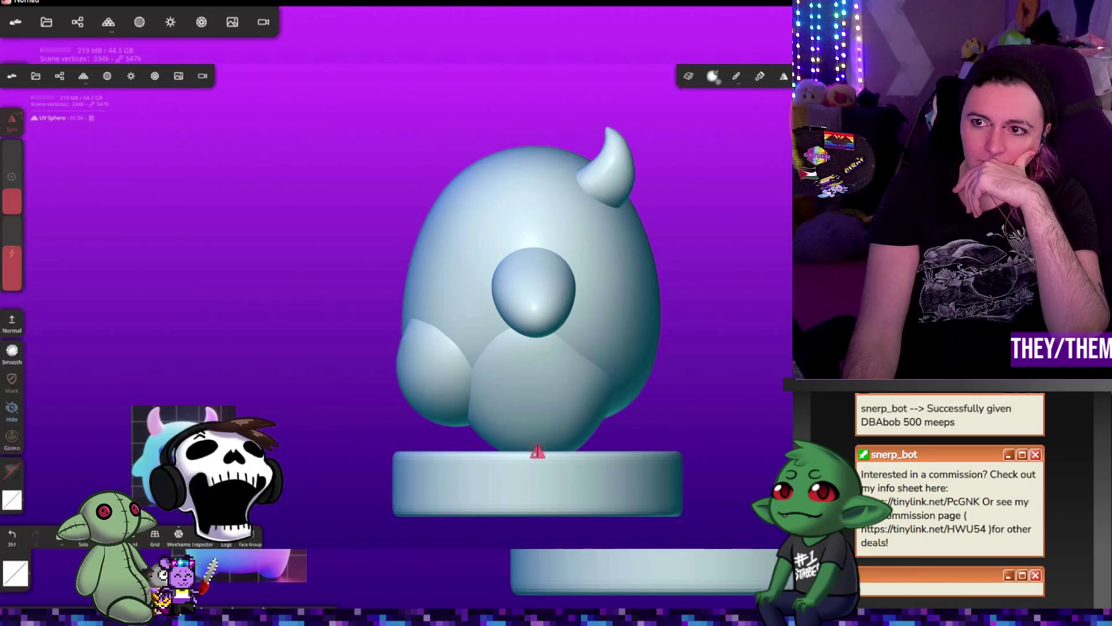
drag(817, 136, 829, 136)
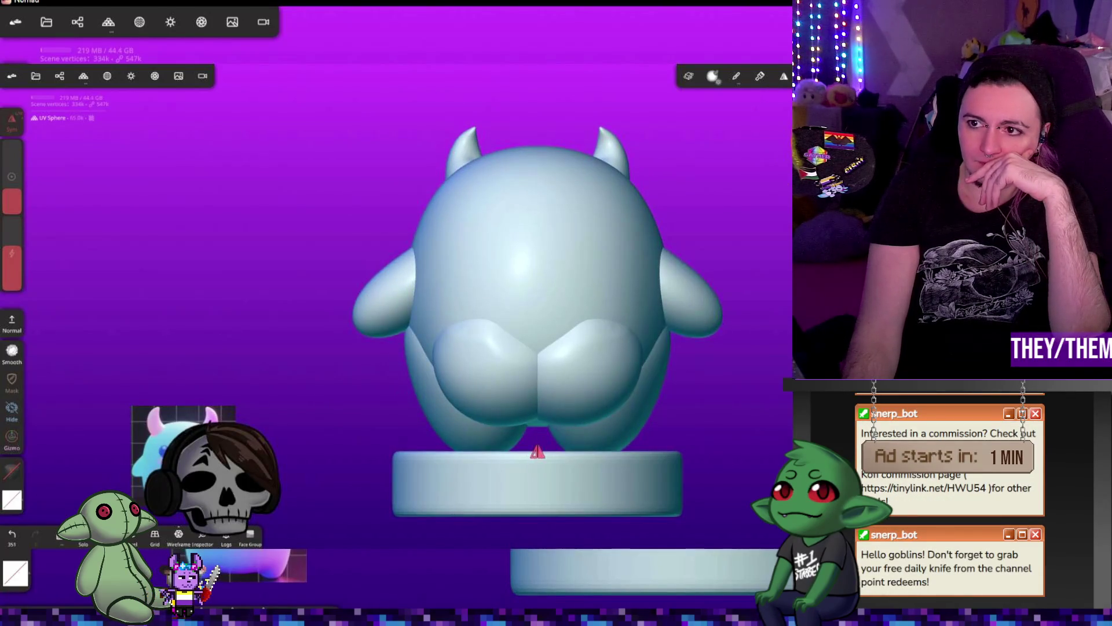
click(11, 350)
click(12, 350)
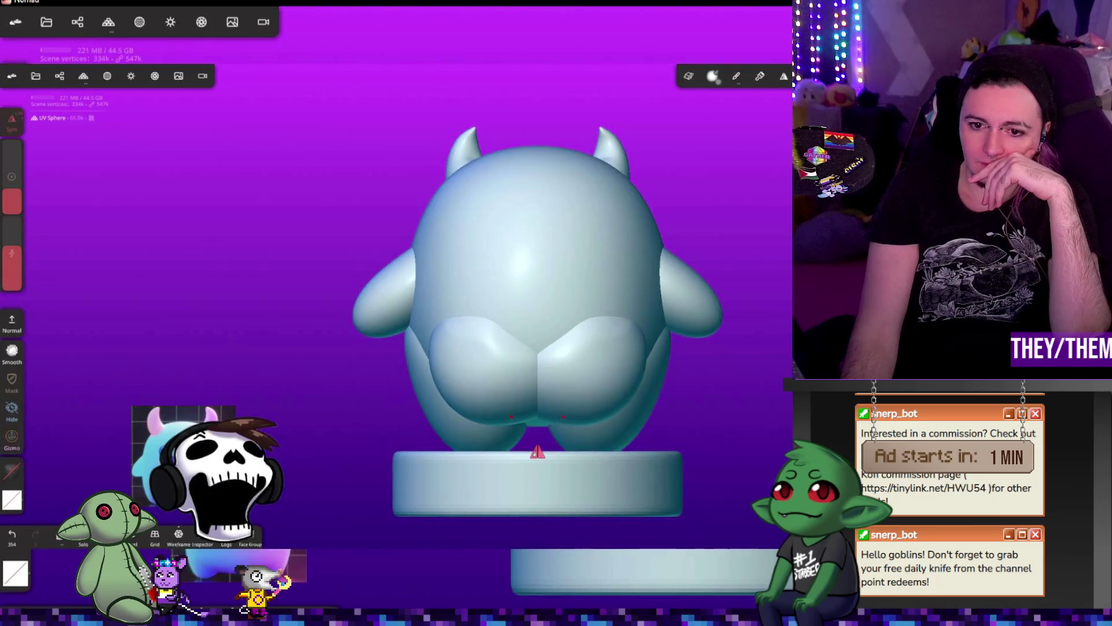
mouse_move(559, 418)
mouse_down()
mouse_move(568, 389)
mouse_move(556, 334)
mouse_up()
drag(472, 293, 462, 325)
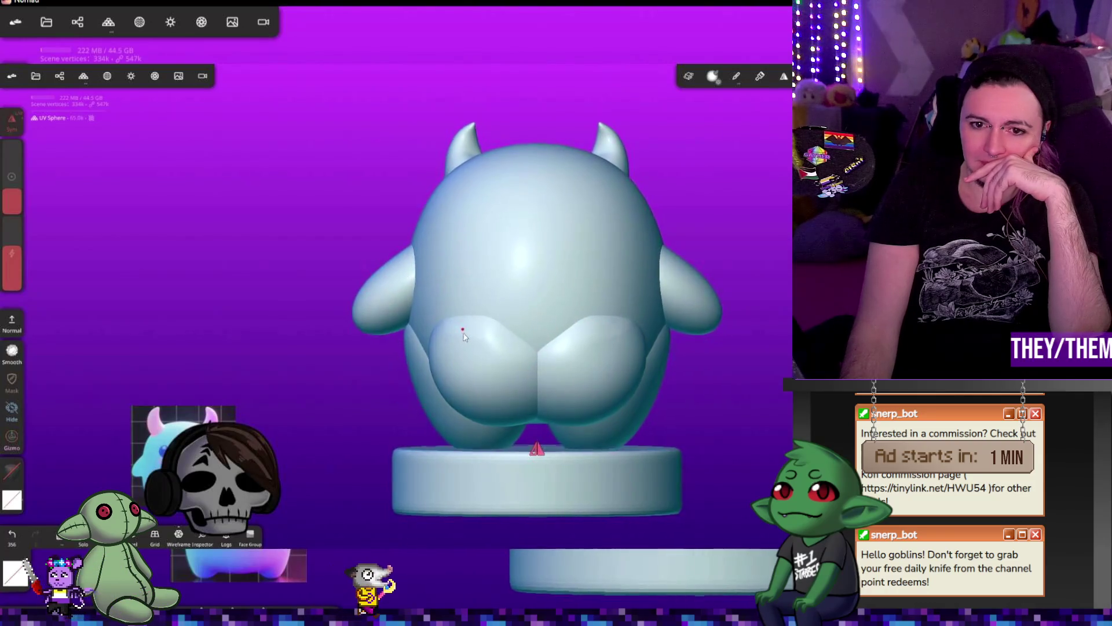
drag(788, 174, 378, 356)
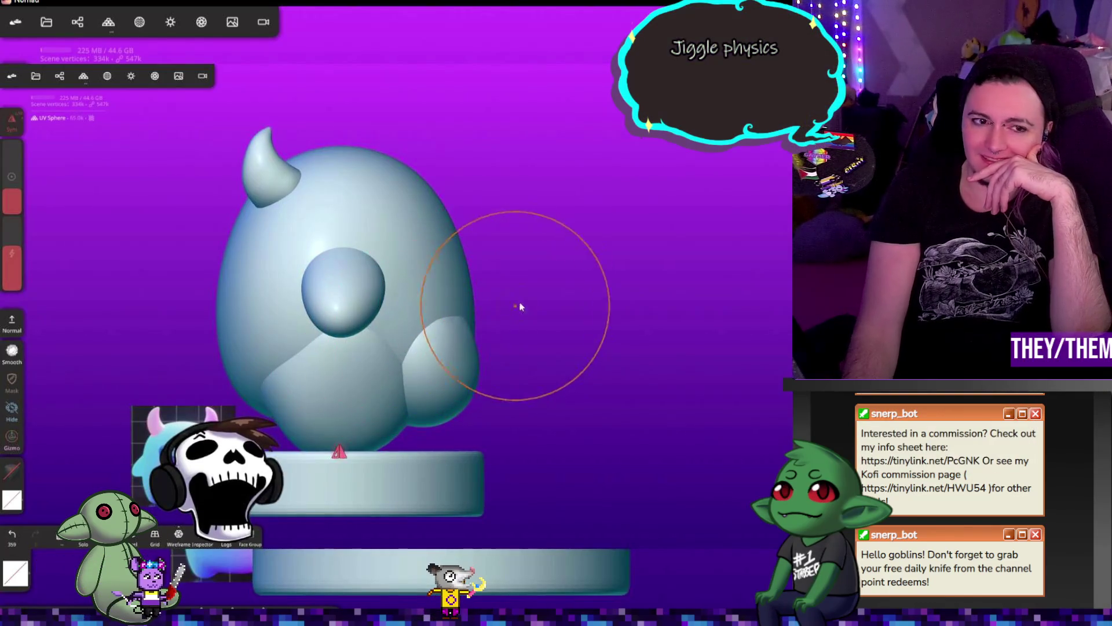